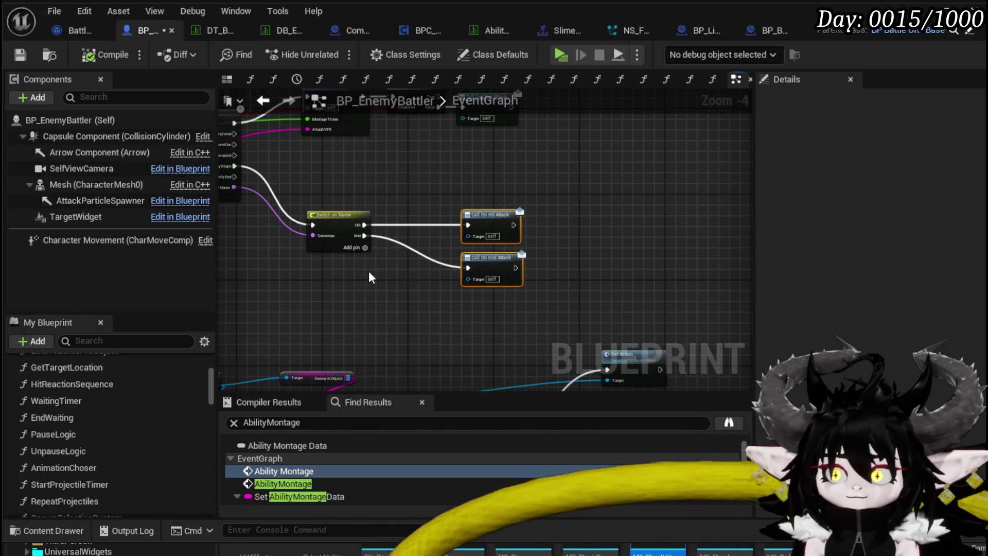
- Make room and place a new Branch node before Call On End Attack
{"action": "left_click_drag", "start_coordinate": [328, 279], "coordinate": [393, 286]}
{"action": "left_click", "coordinate": [429, 277]}
{"action": "left_click_drag", "start_coordinate": [472, 287], "coordinate": [481, 270]}
{"action": "left_click_drag", "start_coordinate": [394, 302], "coordinate": [415, 289]}
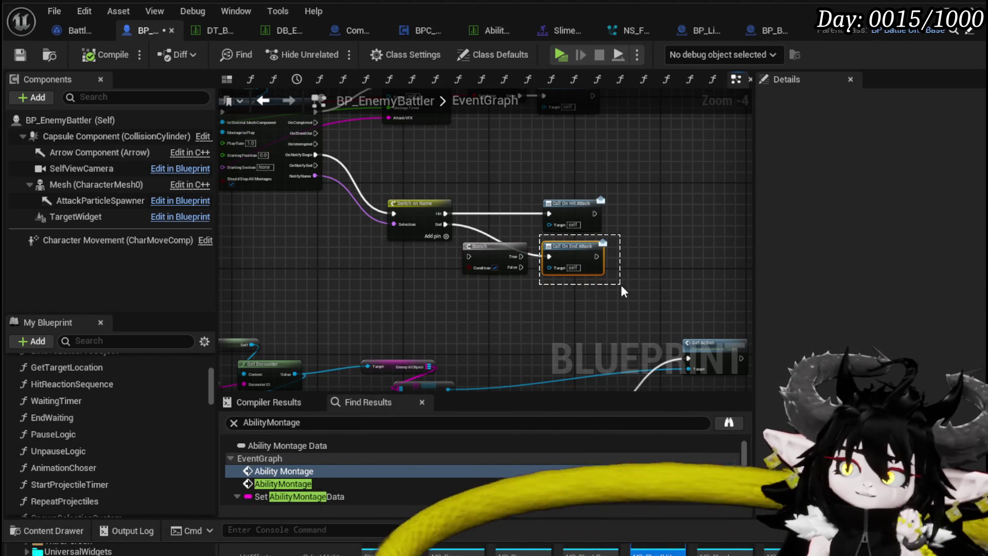
- Select the Branch and Call On End Attack nodes, then zoom out to the AbilityMontage logic
{"action": "scroll", "coordinate": [622, 291], "scroll_direction": "up", "scroll_amount": 3}
{"action": "left_click_drag", "start_coordinate": [531, 217], "coordinate": [532, 220]}
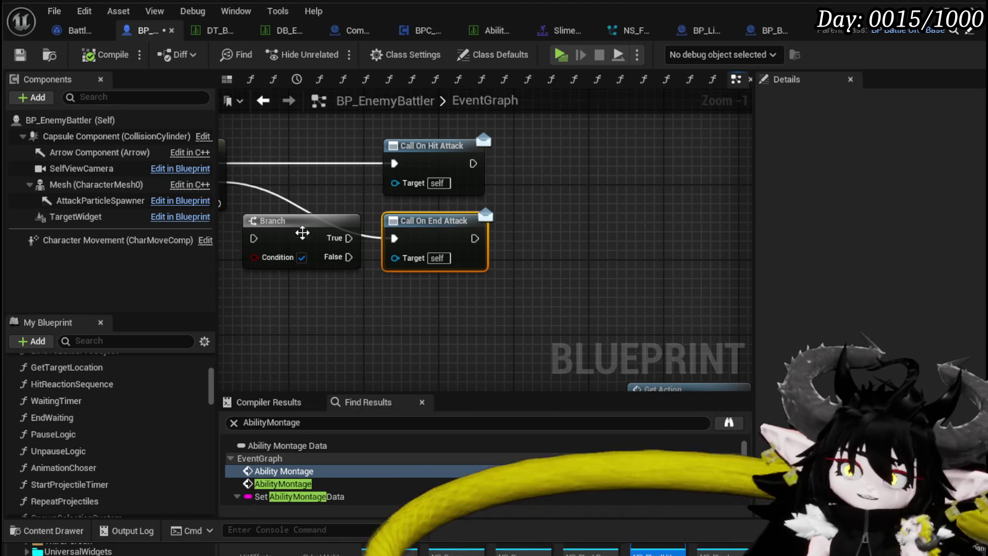
{"action": "left_click", "coordinate": [278, 222], "text": "ctrl"}
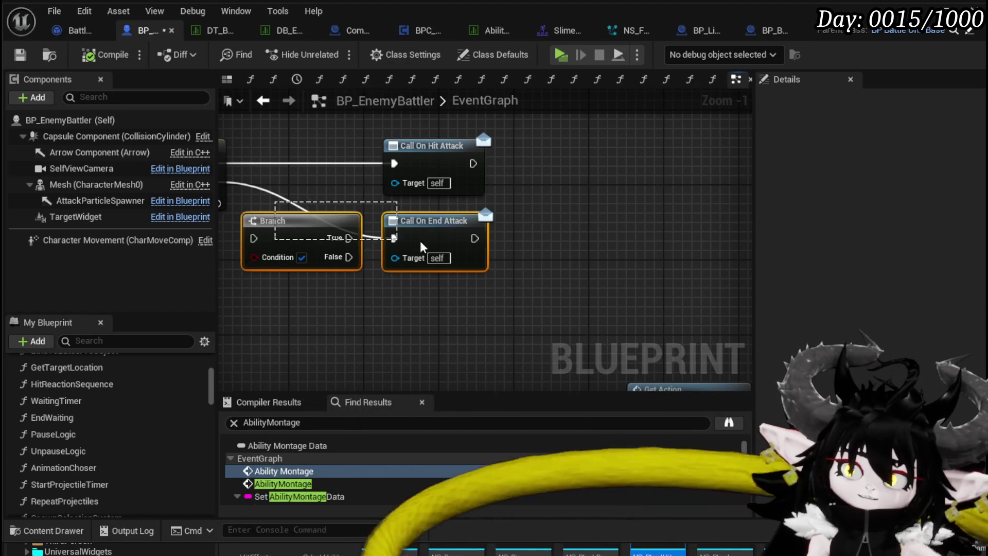
{"action": "left_click", "coordinate": [549, 232]}
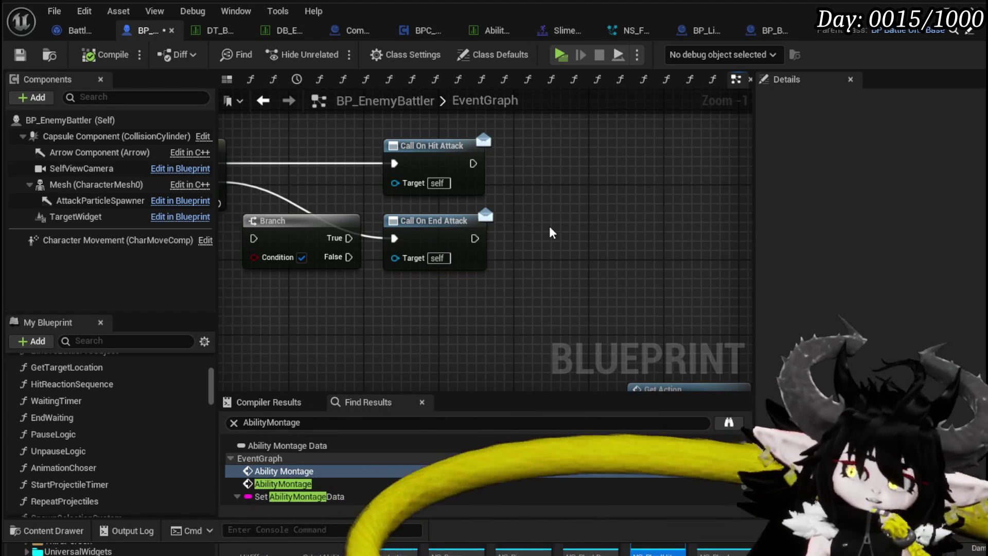
{"action": "scroll", "coordinate": [552, 233], "scroll_direction": "down", "scroll_amount": 2}
{"action": "mouse_move", "coordinate": [533, 238]}
{"action": "left_mouse_down"}
{"action": "mouse_move", "coordinate": [557, 275]}
{"action": "mouse_move", "coordinate": [462, 263]}
{"action": "left_mouse_up"}
{"action": "scroll", "coordinate": [546, 255], "scroll_direction": "down", "scroll_amount": 1}
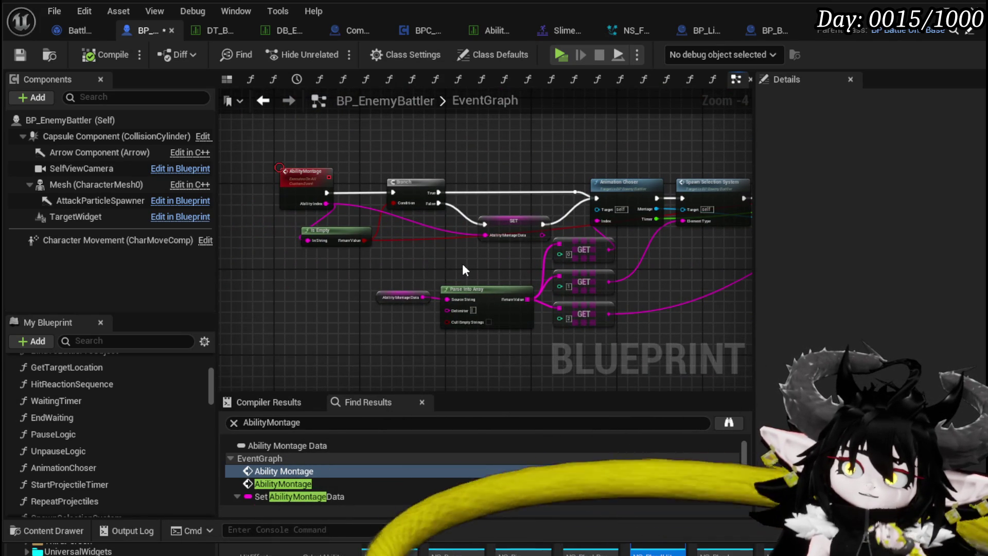
- Replace the Find Results query with 'Time Stop' and jump to the TimeStop custom event result
{"action": "scroll", "coordinate": [153, 373], "scroll_direction": "down", "scroll_amount": 15}
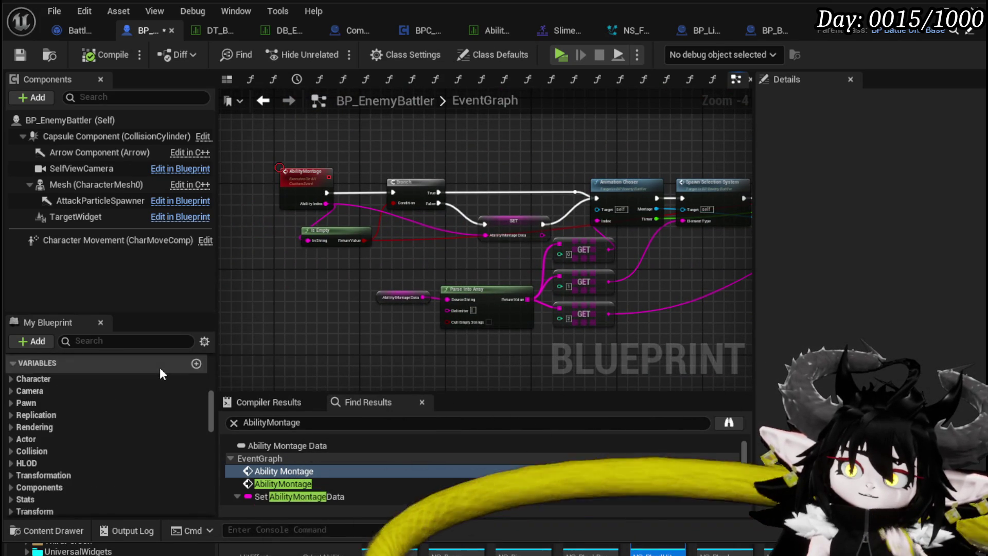
{"action": "scroll", "coordinate": [159, 366], "scroll_direction": "down", "scroll_amount": 3}
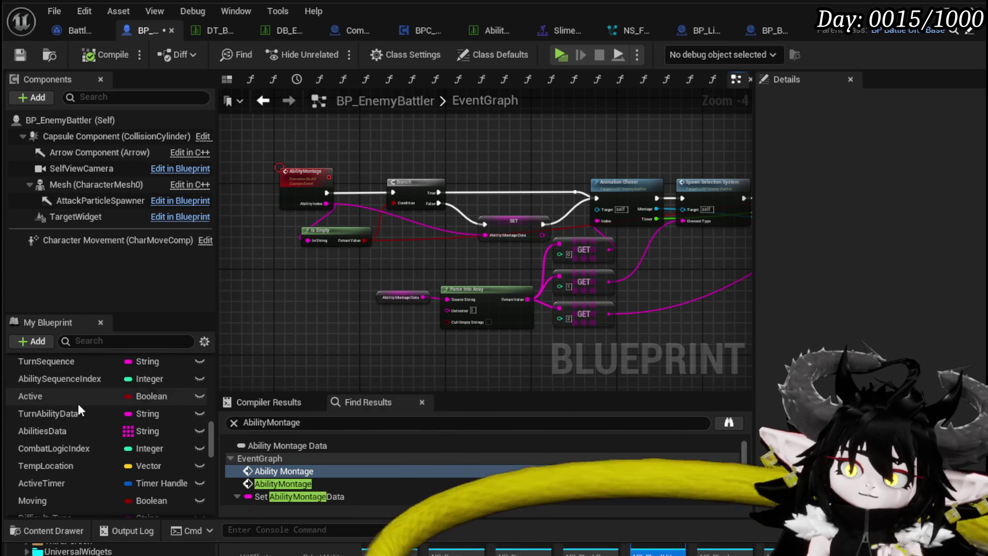
{"action": "scroll", "coordinate": [100, 403], "scroll_direction": "down", "scroll_amount": 5}
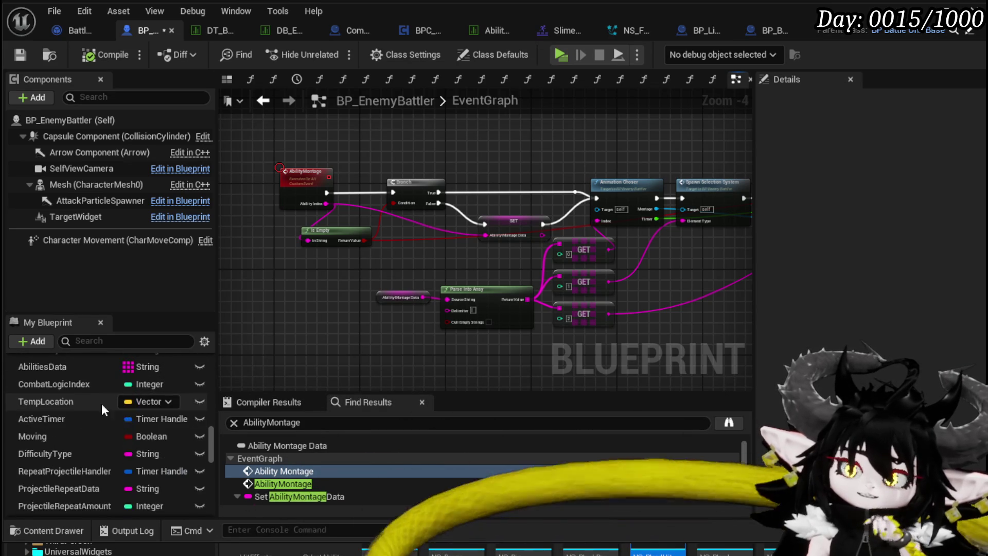
{"action": "scroll", "coordinate": [149, 401], "scroll_direction": "down", "scroll_amount": 1}
{"action": "left_click", "coordinate": [299, 423]}
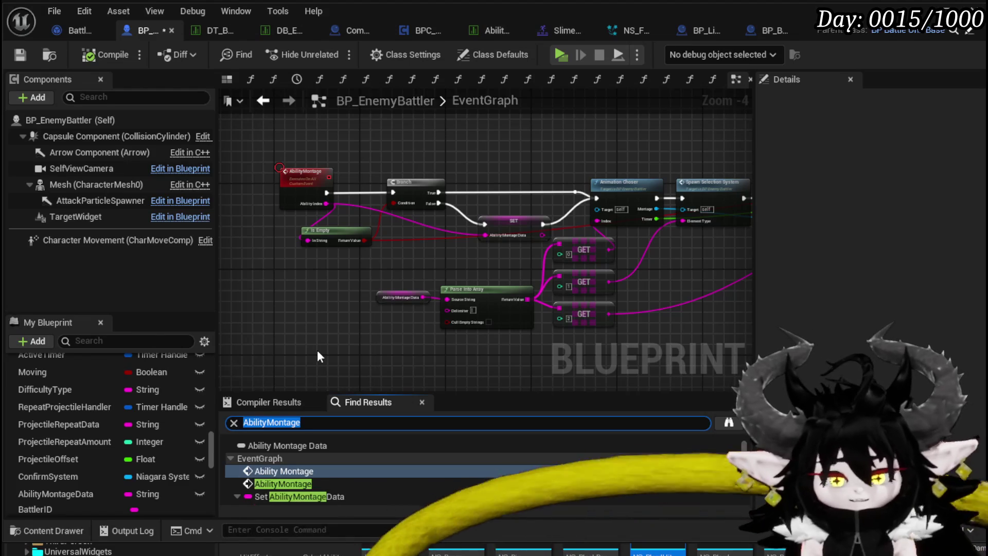
{"action": "type", "text": "Time Stop"}
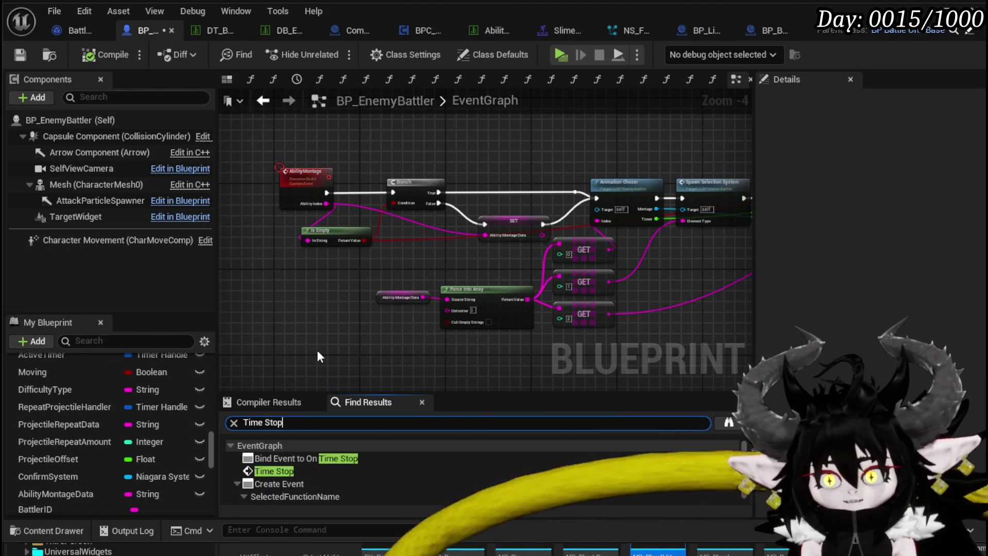
{"action": "left_click", "coordinate": [280, 469]}
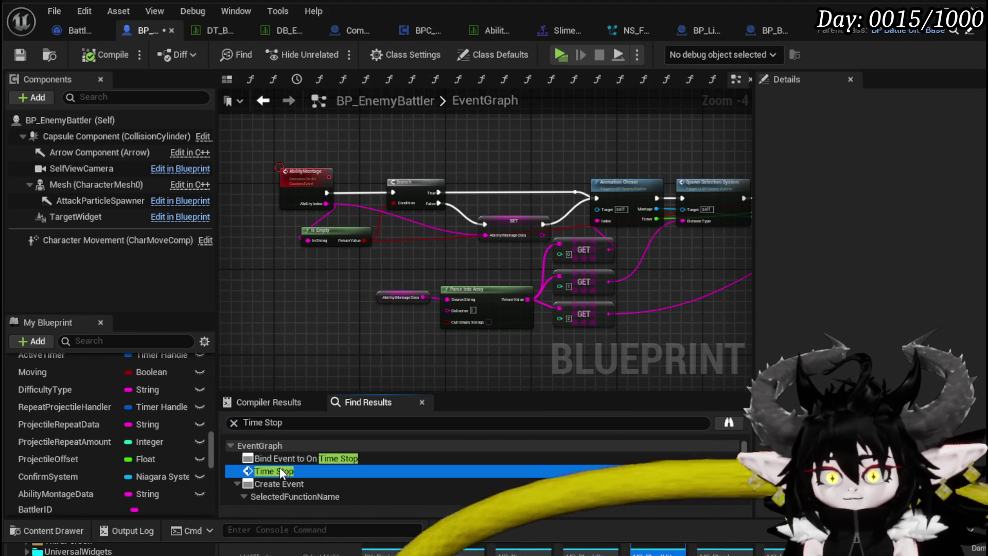
{"action": "double_click", "coordinate": [274, 471]}
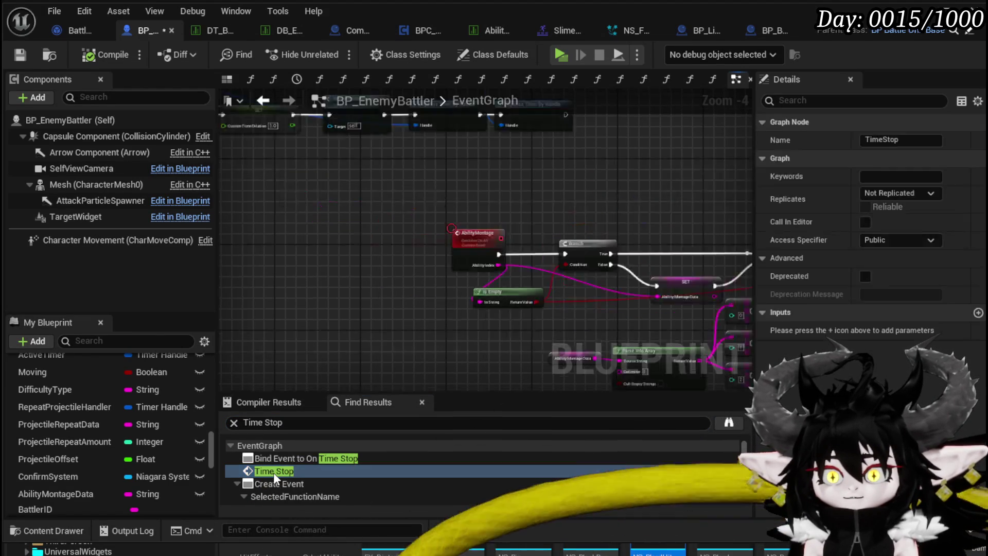
- Survey the Custom Time Dilation, Disable Movement and Set Play Rate nodes, then zoom out to TimeResume
{"action": "mouse_move", "coordinate": [429, 316]}
{"action": "left_mouse_down"}
{"action": "mouse_move", "coordinate": [311, 323]}
{"action": "mouse_move", "coordinate": [546, 313]}
{"action": "mouse_move", "coordinate": [457, 310]}
{"action": "mouse_move", "coordinate": [521, 289]}
{"action": "mouse_move", "coordinate": [431, 356]}
{"action": "mouse_move", "coordinate": [424, 206]}
{"action": "mouse_move", "coordinate": [695, 240]}
{"action": "left_mouse_up"}
{"action": "left_click", "coordinate": [405, 164]}
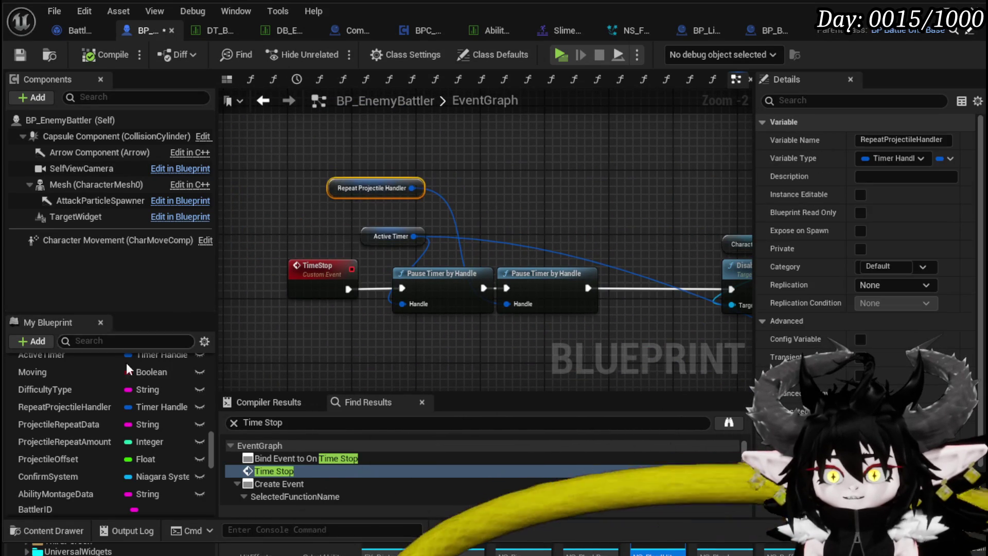
{"action": "mouse_move", "coordinate": [633, 339]}
{"action": "left_mouse_down"}
{"action": "mouse_move", "coordinate": [325, 318]}
{"action": "mouse_move", "coordinate": [401, 317]}
{"action": "mouse_move", "coordinate": [264, 305]}
{"action": "mouse_move", "coordinate": [257, 272]}
{"action": "mouse_move", "coordinate": [439, 182]}
{"action": "mouse_move", "coordinate": [655, 204]}
{"action": "left_mouse_up"}
{"action": "scroll", "coordinate": [264, 304], "scroll_direction": "down", "scroll_amount": 1}
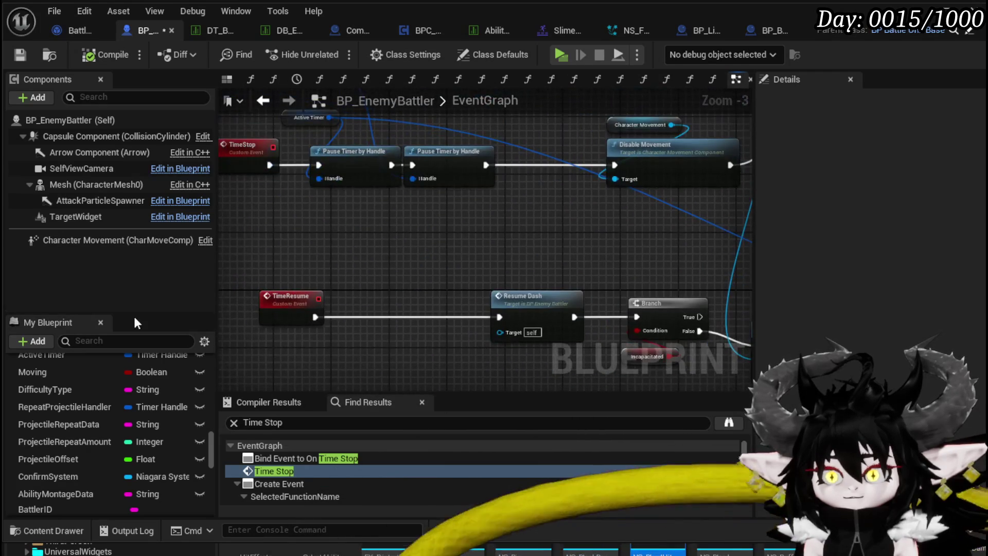
{"action": "scroll", "coordinate": [188, 420], "scroll_direction": "down", "scroll_amount": 3}
{"action": "left_click_drag", "start_coordinate": [216, 458], "coordinate": [207, 505]}
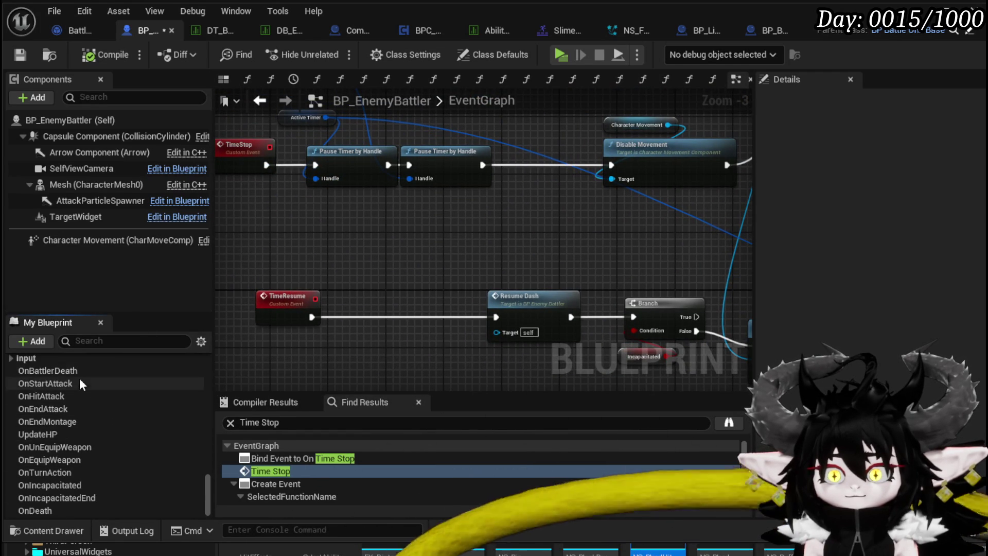
{"action": "scroll", "coordinate": [95, 435], "scroll_direction": "up", "scroll_amount": 3}
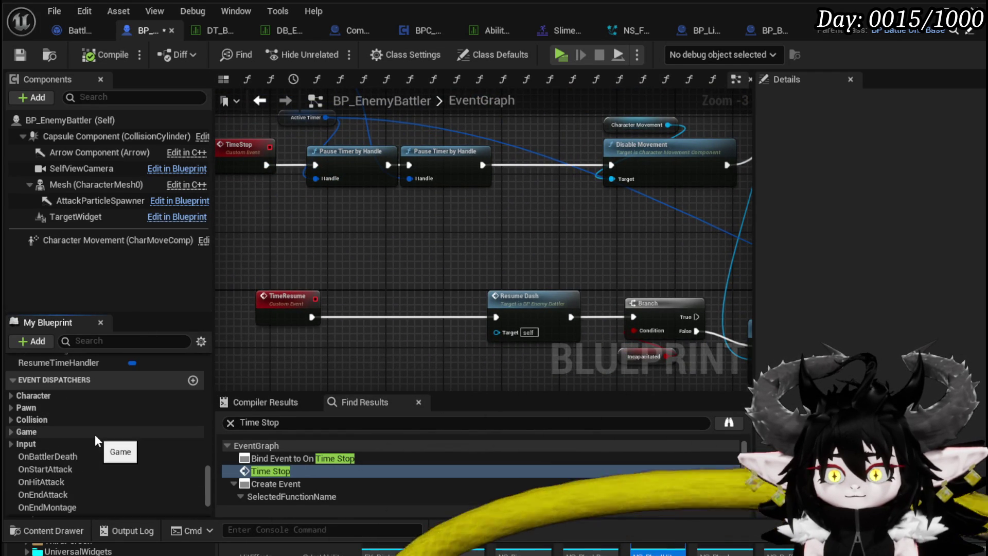
{"action": "scroll", "coordinate": [88, 431], "scroll_direction": "up", "scroll_amount": 5}
{"action": "scroll", "coordinate": [88, 432], "scroll_direction": "up", "scroll_amount": 3}
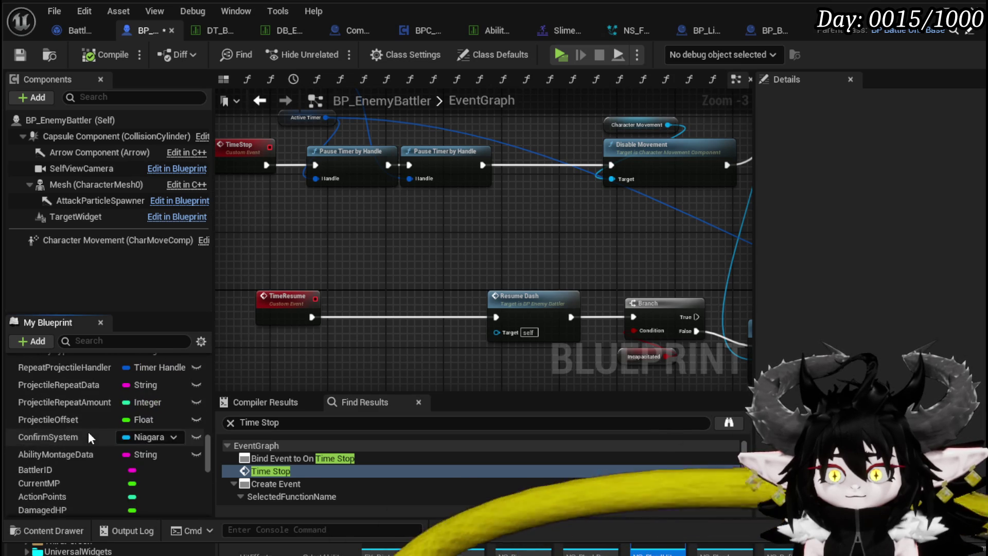
{"action": "scroll", "coordinate": [73, 481], "scroll_direction": "up", "scroll_amount": 2}
{"action": "mouse_move", "coordinate": [73, 480]}
{"action": "left_mouse_down"}
{"action": "mouse_move", "coordinate": [244, 416]}
{"action": "mouse_move", "coordinate": [271, 229]}
{"action": "mouse_move", "coordinate": [372, 237]}
{"action": "left_mouse_up"}
- Drop a ConfirmSystem getter, search its pin for 'Set Time'/'Time di', cancel, and compile
{"action": "left_click", "coordinate": [289, 243]}
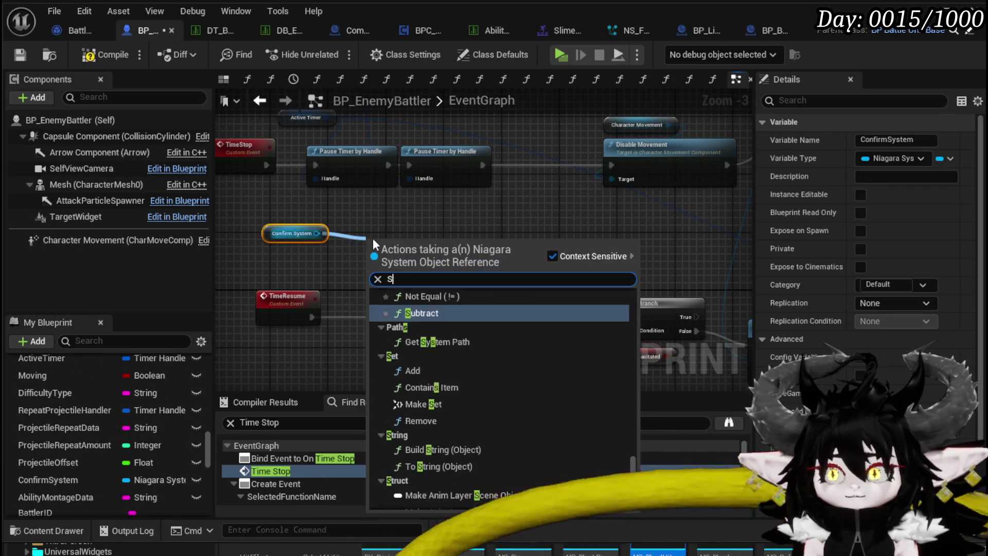
{"action": "type", "text": "Set Time"}
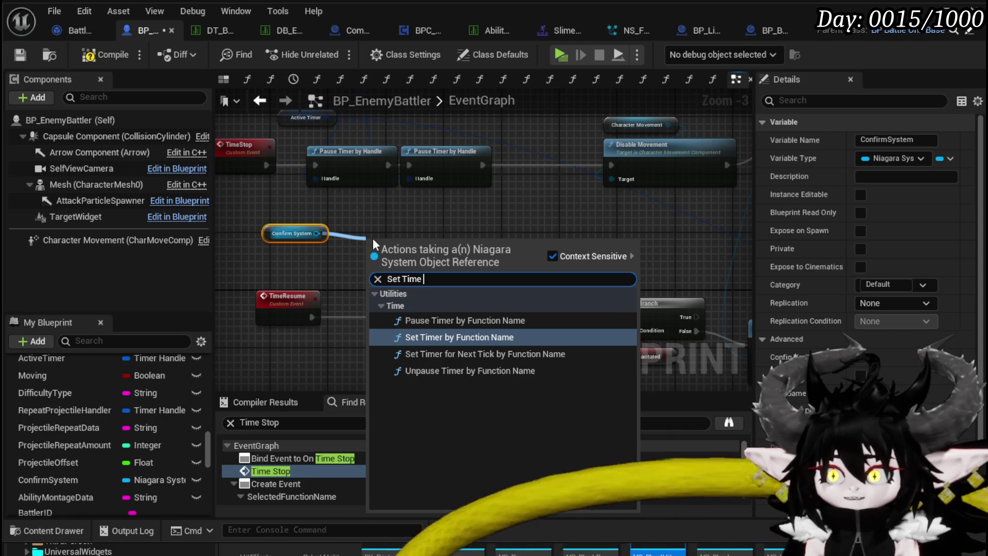
{"action": "left_click_drag", "start_coordinate": [317, 233], "coordinate": [381, 228]}
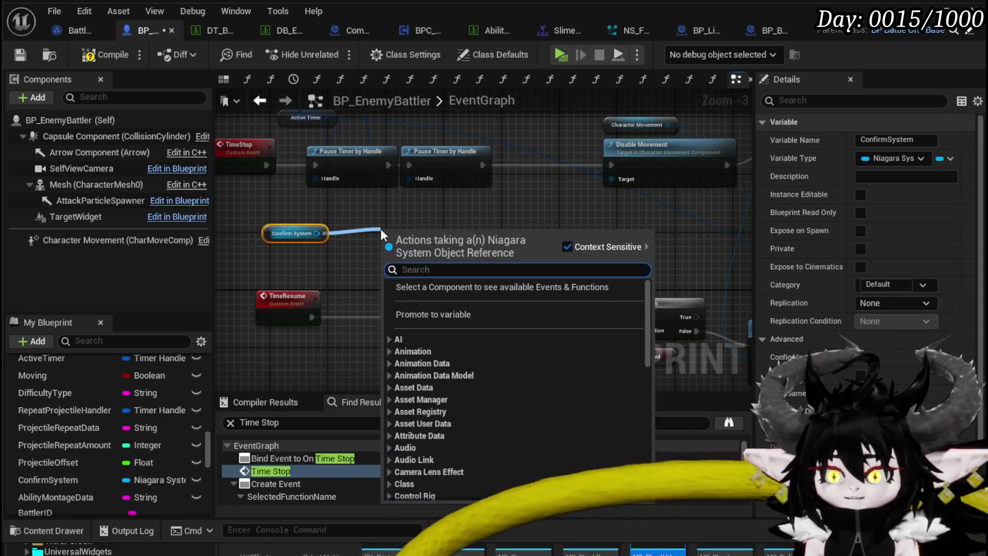
{"action": "type", "text": "Ti"}
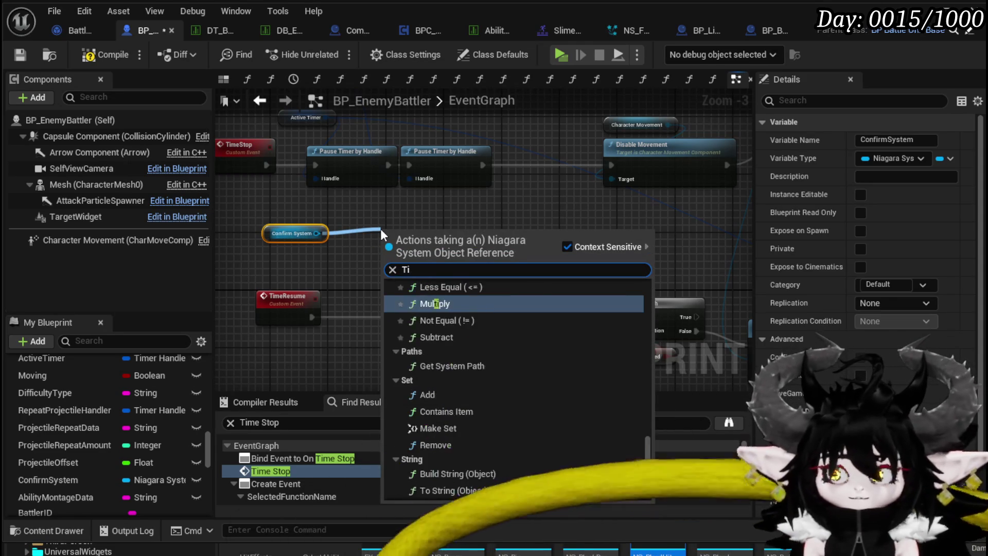
{"action": "type", "text": "me di"}
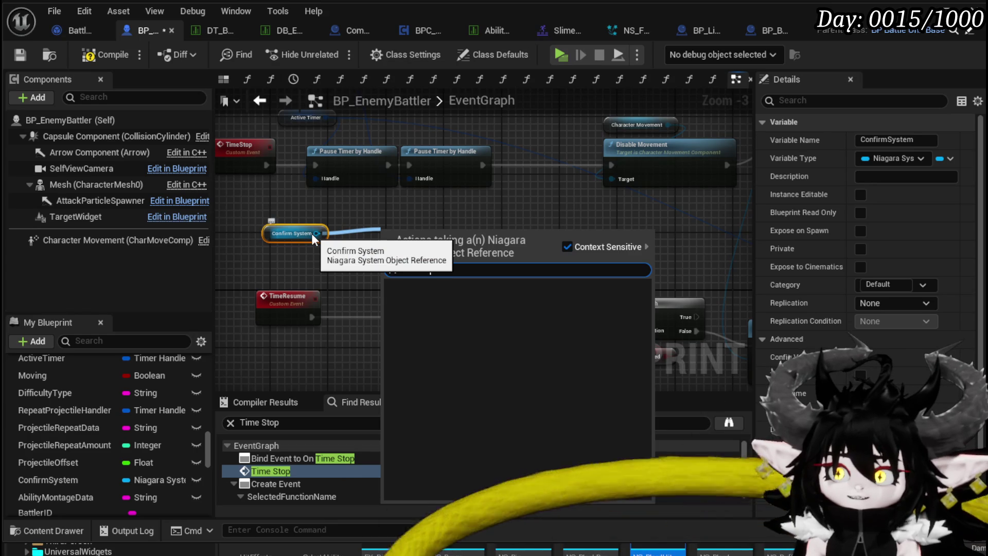
{"action": "left_click", "coordinate": [377, 233]}
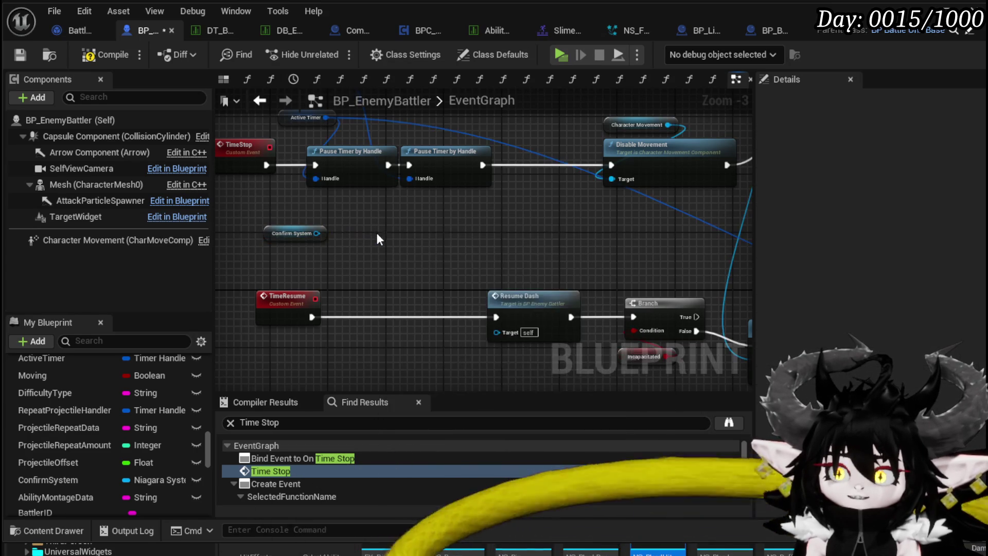
{"action": "left_click", "coordinate": [20, 56]}
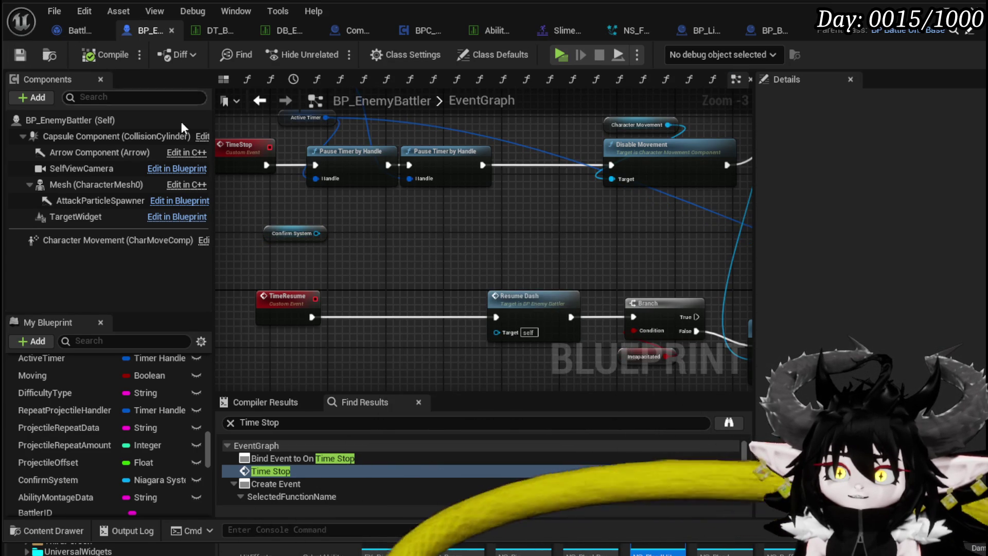
- Inspect the TimeResume, Resume Dash and Branch nodes and dismiss the stray Niagara action list
{"action": "scroll", "coordinate": [427, 232], "scroll_direction": "down", "scroll_amount": 1}
{"action": "scroll", "coordinate": [436, 242], "scroll_direction": "down", "scroll_amount": 2}
{"action": "left_click_drag", "start_coordinate": [333, 329], "coordinate": [516, 261]}
{"action": "left_click", "coordinate": [494, 277]}
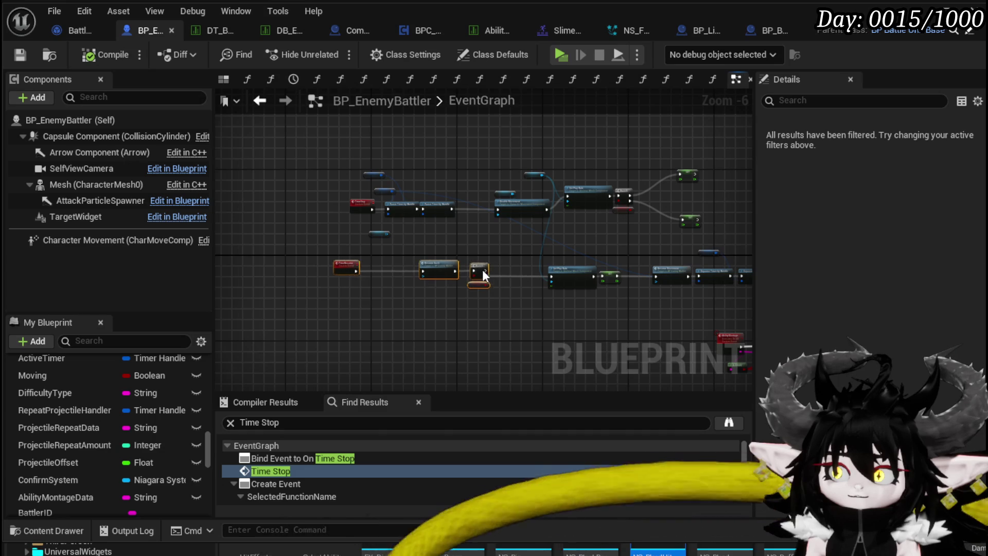
{"action": "scroll", "coordinate": [435, 242], "scroll_direction": "up", "scroll_amount": 4}
{"action": "left_click_drag", "start_coordinate": [417, 230], "coordinate": [525, 255]}
{"action": "key", "text": "Escape"}
{"action": "scroll", "coordinate": [162, 385], "scroll_direction": "up", "scroll_amount": 2}
- Move the Character Movement, Disable Movement and Active Timer nodes left to tidy the TimeStop chain
{"action": "mouse_move", "coordinate": [391, 309]}
{"action": "left_mouse_down"}
{"action": "mouse_move", "coordinate": [471, 267]}
{"action": "mouse_move", "coordinate": [478, 335]}
{"action": "mouse_move", "coordinate": [269, 309]}
{"action": "left_mouse_up"}
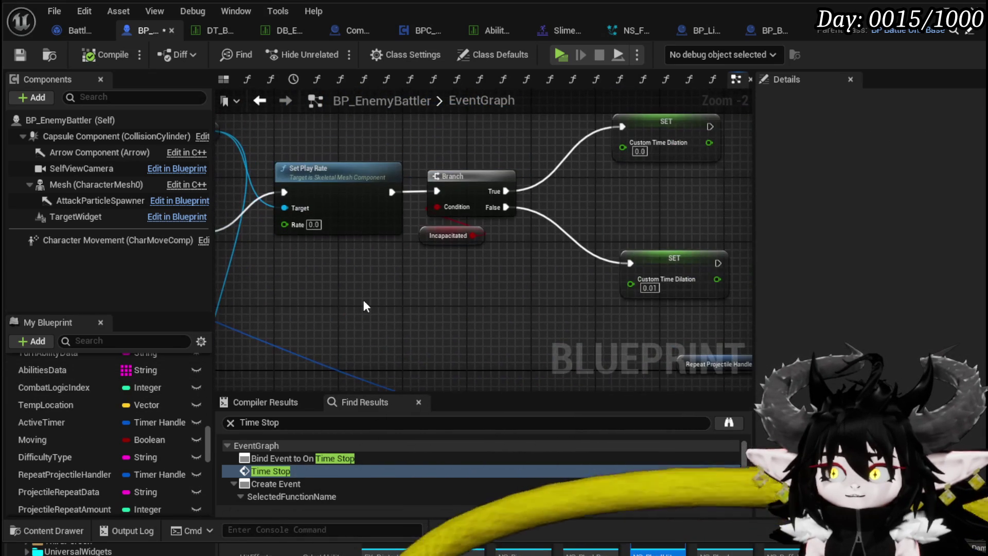
{"action": "left_click", "coordinate": [353, 213]}
{"action": "mouse_move", "coordinate": [458, 293]}
{"action": "left_mouse_down"}
{"action": "mouse_move", "coordinate": [644, 334]}
{"action": "mouse_move", "coordinate": [620, 287]}
{"action": "mouse_move", "coordinate": [530, 283]}
{"action": "mouse_move", "coordinate": [464, 235]}
{"action": "mouse_move", "coordinate": [483, 201]}
{"action": "mouse_move", "coordinate": [612, 334]}
{"action": "left_mouse_up"}
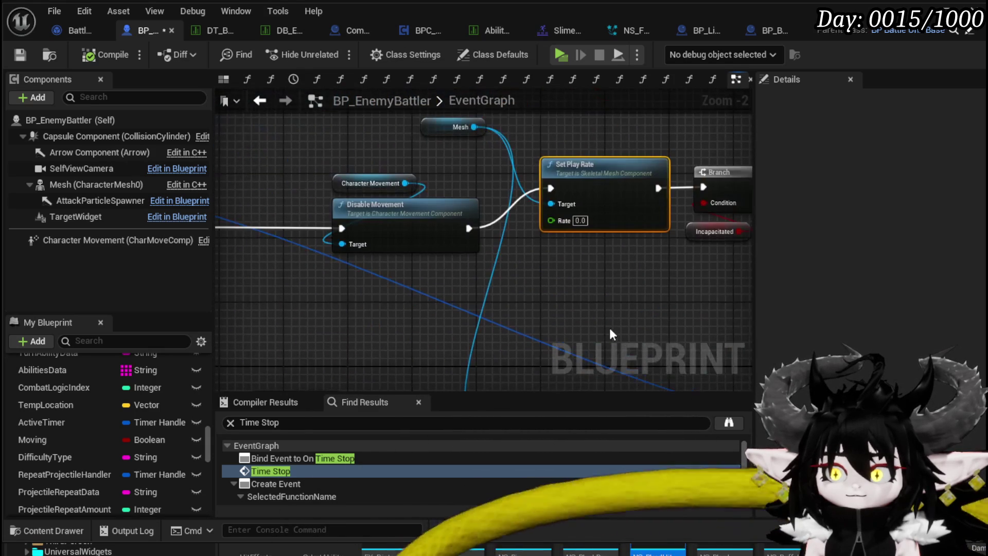
{"action": "left_click_drag", "start_coordinate": [423, 158], "coordinate": [593, 168]}
{"action": "mouse_move", "coordinate": [433, 265]}
{"action": "left_mouse_down"}
{"action": "mouse_move", "coordinate": [515, 188]}
{"action": "mouse_move", "coordinate": [446, 215]}
{"action": "left_mouse_up"}
{"action": "left_click_drag", "start_coordinate": [323, 288], "coordinate": [491, 296]}
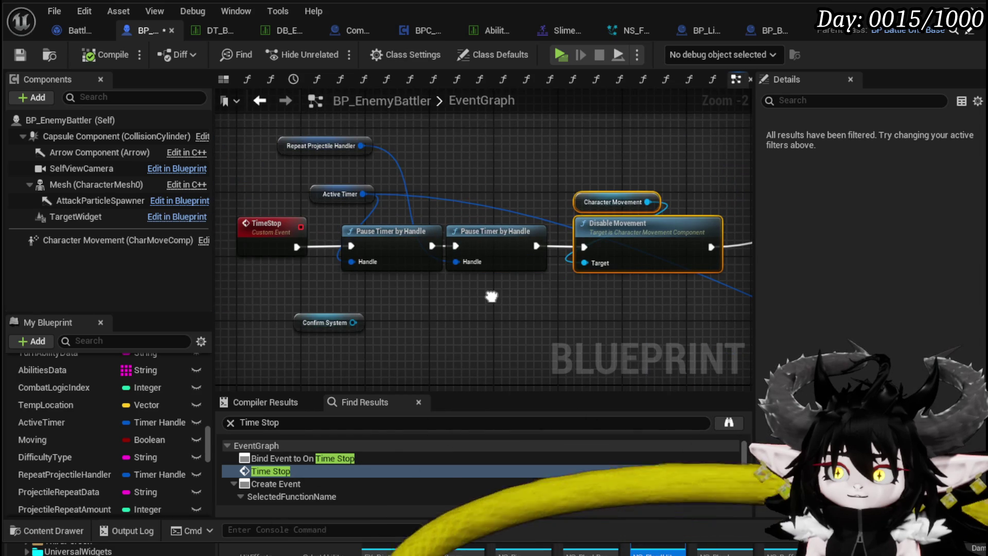
{"action": "left_click", "coordinate": [491, 302]}
{"action": "left_click_drag", "start_coordinate": [319, 198], "coordinate": [290, 184]}
{"action": "left_click", "coordinate": [483, 320]}
- Centre the view on the Incapacitated Branch and its two SET Custom Time Dilation nodes
{"action": "scroll", "coordinate": [483, 319], "scroll_direction": "down", "scroll_amount": 2}
{"action": "mouse_move", "coordinate": [515, 299]}
{"action": "left_mouse_down"}
{"action": "mouse_move", "coordinate": [433, 261]}
{"action": "mouse_move", "coordinate": [488, 283]}
{"action": "left_mouse_up"}
{"action": "scroll", "coordinate": [550, 285], "scroll_direction": "up", "scroll_amount": 2}
{"action": "mouse_move", "coordinate": [553, 288]}
{"action": "left_mouse_down"}
{"action": "mouse_move", "coordinate": [442, 332]}
{"action": "mouse_move", "coordinate": [440, 436]}
{"action": "left_mouse_up"}
{"action": "mouse_move", "coordinate": [381, 410]}
{"action": "left_mouse_down"}
{"action": "mouse_move", "coordinate": [397, 380]}
{"action": "mouse_move", "coordinate": [528, 364]}
{"action": "left_mouse_up"}
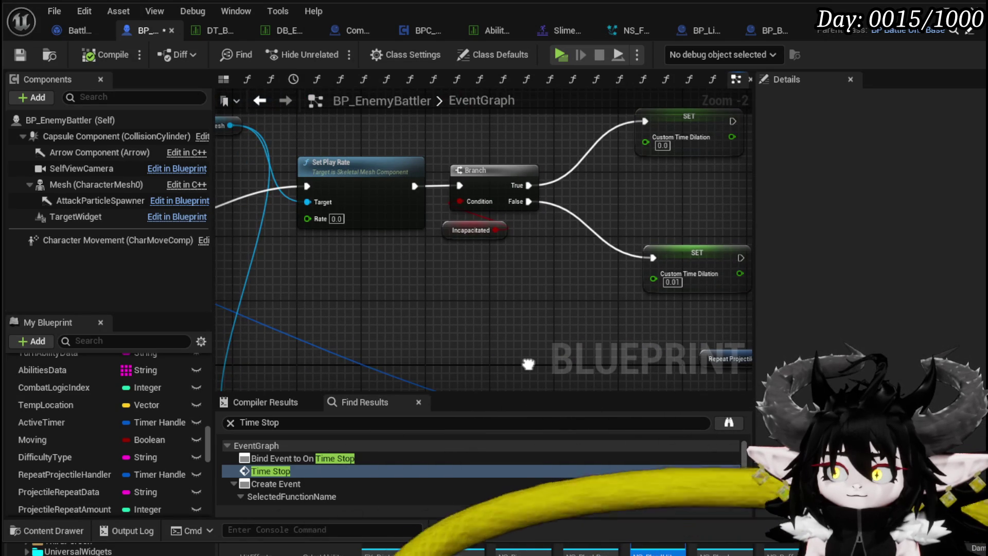
{"action": "mouse_move", "coordinate": [529, 364]}
{"action": "left_mouse_down"}
{"action": "mouse_move", "coordinate": [468, 357]}
{"action": "mouse_move", "coordinate": [530, 363]}
{"action": "left_mouse_up"}
{"action": "left_click", "coordinate": [361, 216]}
{"action": "left_click_drag", "start_coordinate": [526, 261], "coordinate": [428, 266]}
- Shift the lower 0.01 SET Custom Time Dilation node slightly left and reframe the Branch area
{"action": "left_click", "coordinate": [602, 278]}
{"action": "left_click_drag", "start_coordinate": [463, 309], "coordinate": [514, 292]}
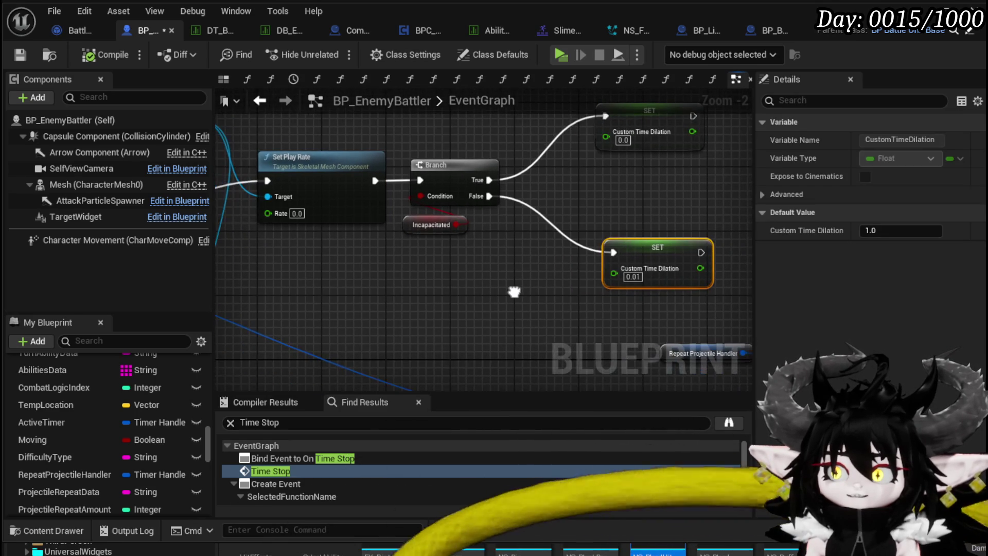
{"action": "left_click", "coordinate": [513, 291]}
{"action": "left_click_drag", "start_coordinate": [386, 283], "coordinate": [548, 292]}
{"action": "mouse_move", "coordinate": [258, 228]}
{"action": "left_mouse_down"}
{"action": "mouse_move", "coordinate": [340, 219]}
{"action": "mouse_move", "coordinate": [360, 263]}
{"action": "mouse_move", "coordinate": [545, 282]}
{"action": "mouse_move", "coordinate": [462, 271]}
{"action": "mouse_move", "coordinate": [269, 275]}
{"action": "left_mouse_up"}
{"action": "left_click", "coordinate": [512, 263]}
{"action": "left_click_drag", "start_coordinate": [513, 263], "coordinate": [487, 263]}
{"action": "mouse_move", "coordinate": [386, 275]}
{"action": "left_mouse_down"}
{"action": "mouse_move", "coordinate": [422, 296]}
{"action": "mouse_move", "coordinate": [469, 299]}
{"action": "mouse_move", "coordinate": [470, 198]}
{"action": "mouse_move", "coordinate": [490, 260]}
{"action": "left_mouse_up"}
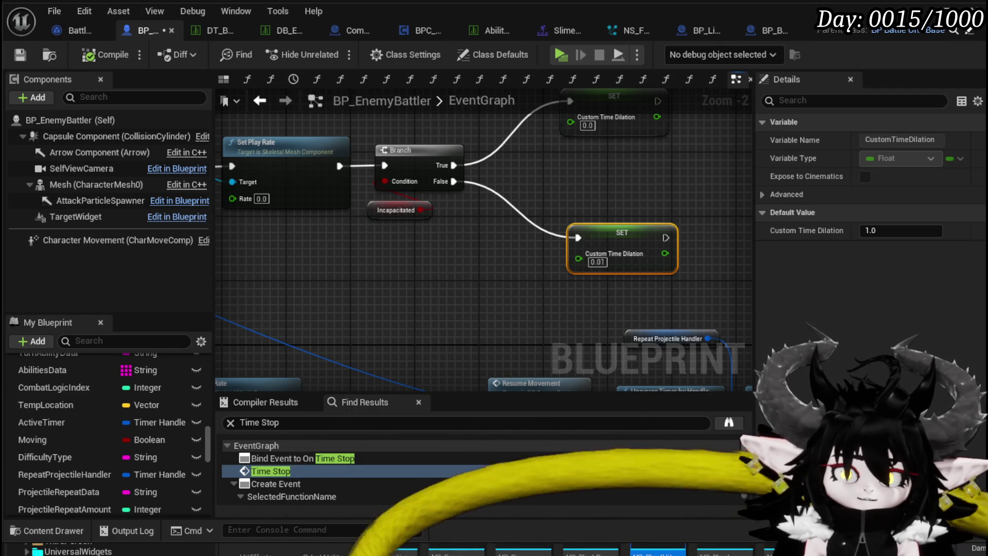
{"action": "mouse_move", "coordinate": [360, 273]}
{"action": "left_mouse_down"}
{"action": "mouse_move", "coordinate": [638, 303]}
{"action": "mouse_move", "coordinate": [358, 271]}
{"action": "mouse_move", "coordinate": [324, 275]}
{"action": "mouse_move", "coordinate": [629, 288]}
{"action": "mouse_move", "coordinate": [303, 288]}
{"action": "mouse_move", "coordinate": [442, 267]}
{"action": "mouse_move", "coordinate": [508, 232]}
{"action": "left_mouse_up"}
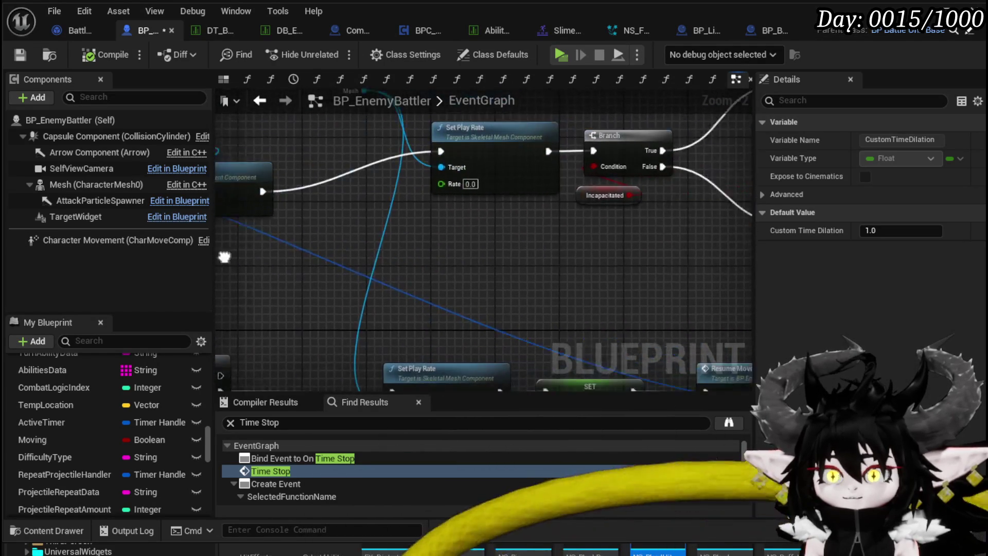
- Change the False-path SET node's Custom Time Dilation from 0.01 to 0.00001, then compile
{"action": "scroll", "coordinate": [498, 244], "scroll_direction": "up", "scroll_amount": 1}
{"action": "left_click", "coordinate": [498, 244]}
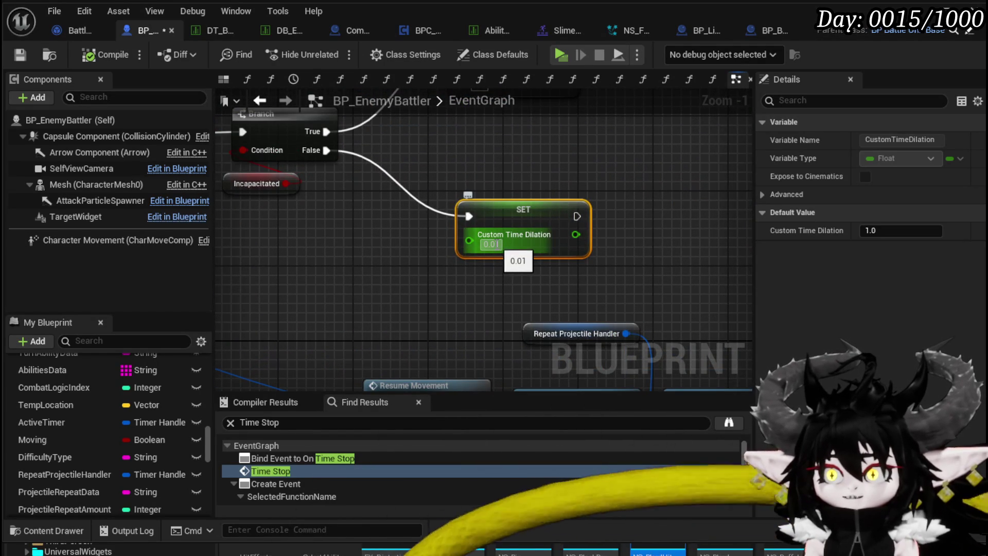
{"action": "key", "text": "Return"}
{"action": "left_click_drag", "start_coordinate": [263, 272], "coordinate": [398, 278]}
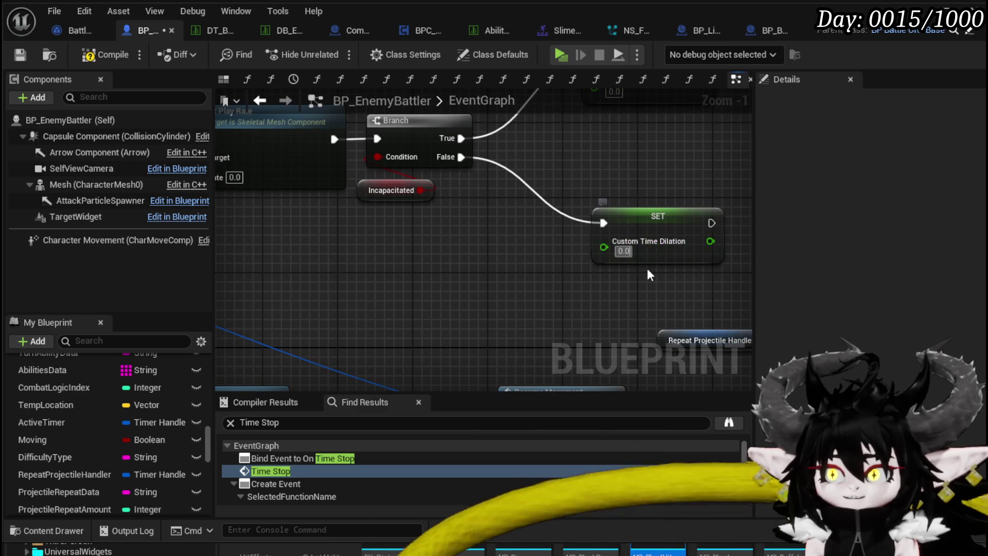
{"action": "type", "text": "1"}
{"action": "key", "text": "Return"}
{"action": "left_click_drag", "start_coordinate": [638, 289], "coordinate": [544, 284]}
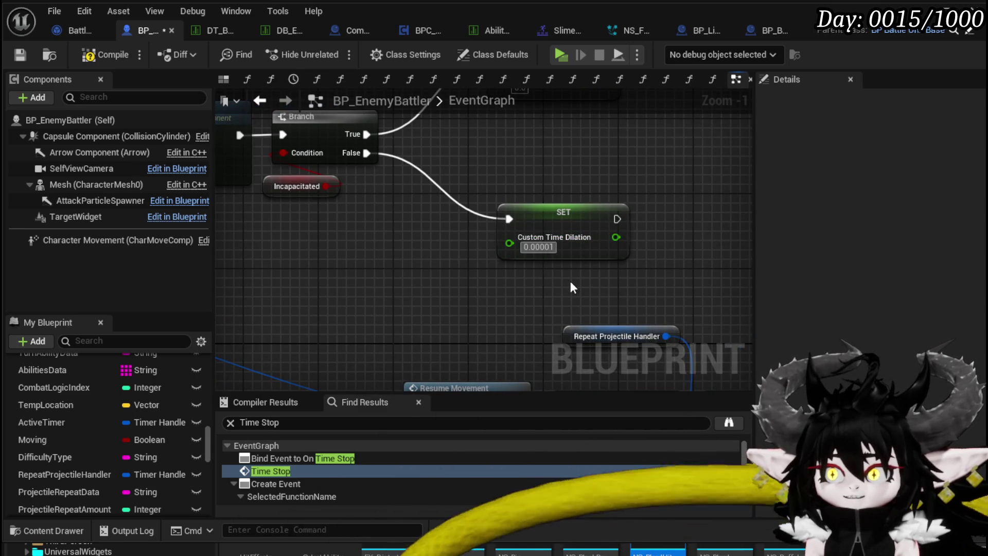
{"action": "left_click_drag", "start_coordinate": [570, 281], "coordinate": [564, 265]}
{"action": "mouse_move", "coordinate": [333, 221]}
{"action": "left_mouse_down"}
{"action": "mouse_move", "coordinate": [503, 175]}
{"action": "mouse_move", "coordinate": [675, 169]}
{"action": "mouse_move", "coordinate": [538, 285]}
{"action": "mouse_move", "coordinate": [487, 187]}
{"action": "left_mouse_up"}
{"action": "scroll", "coordinate": [487, 187], "scroll_direction": "down", "scroll_amount": 2}
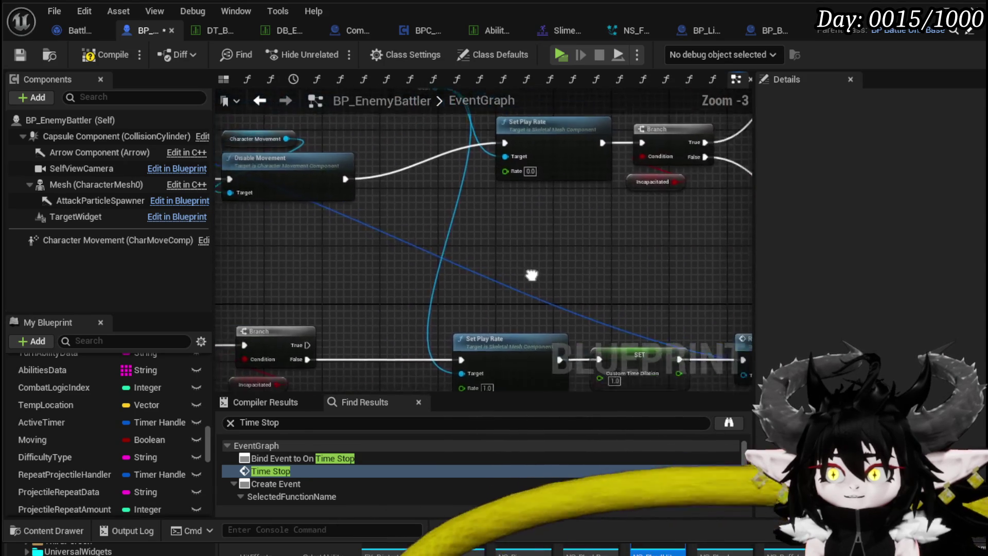
{"action": "left_click", "coordinate": [20, 55]}
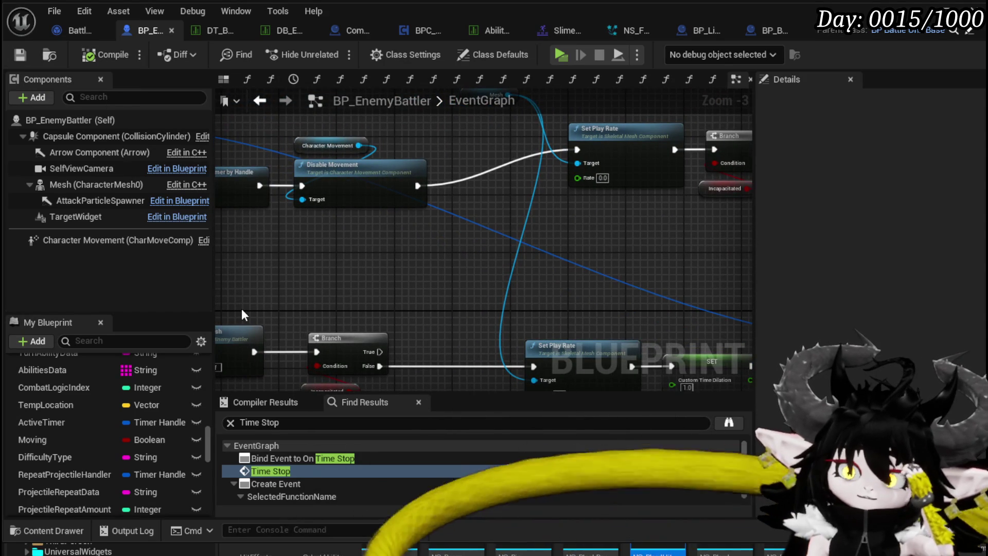
- Save the compiled BP_EnemyBattler and move on to the BP_BaseMarker blueprint
{"action": "scroll", "coordinate": [113, 405], "scroll_direction": "up", "scroll_amount": 5}
{"action": "scroll", "coordinate": [118, 394], "scroll_direction": "up", "scroll_amount": 6}
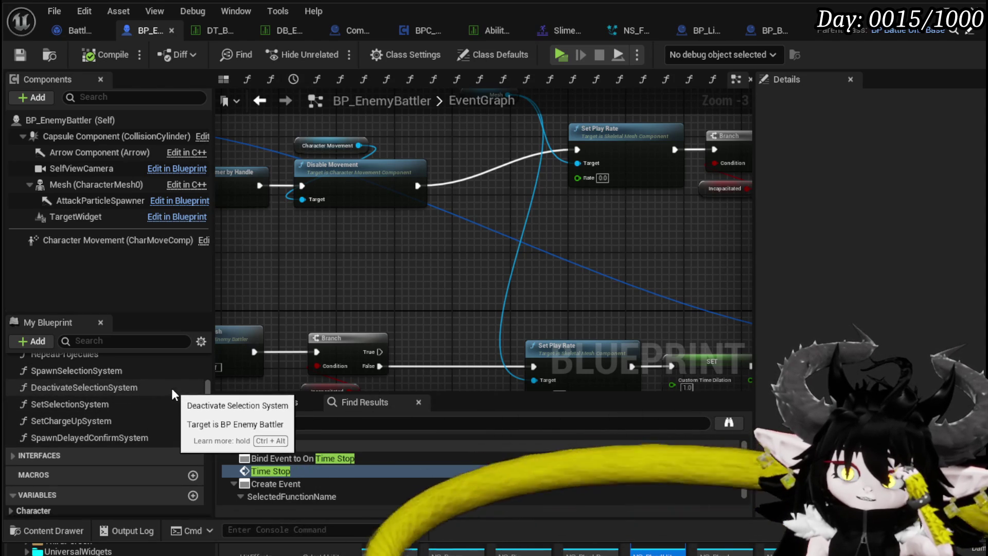
{"action": "scroll", "coordinate": [171, 388], "scroll_direction": "up", "scroll_amount": 1}
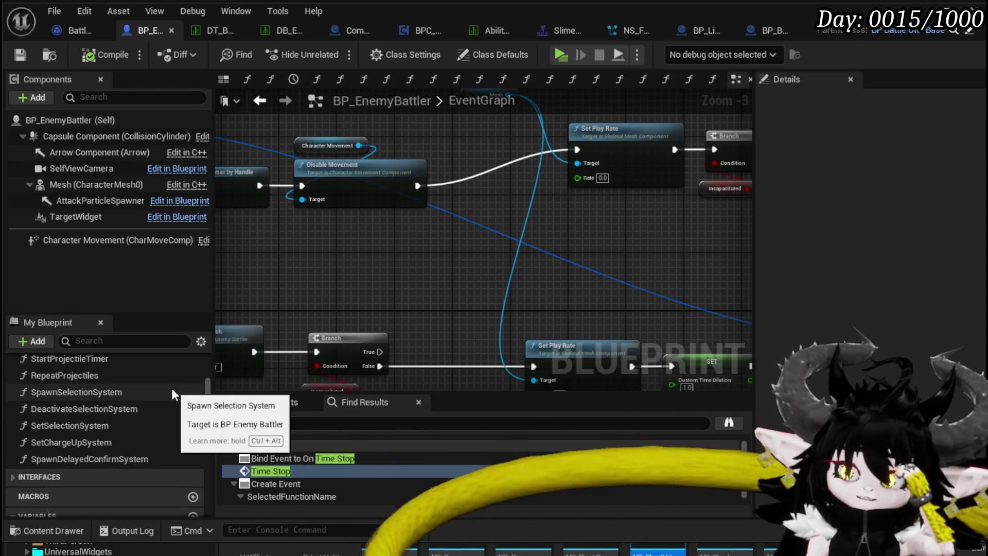
{"action": "left_click", "coordinate": [21, 54]}
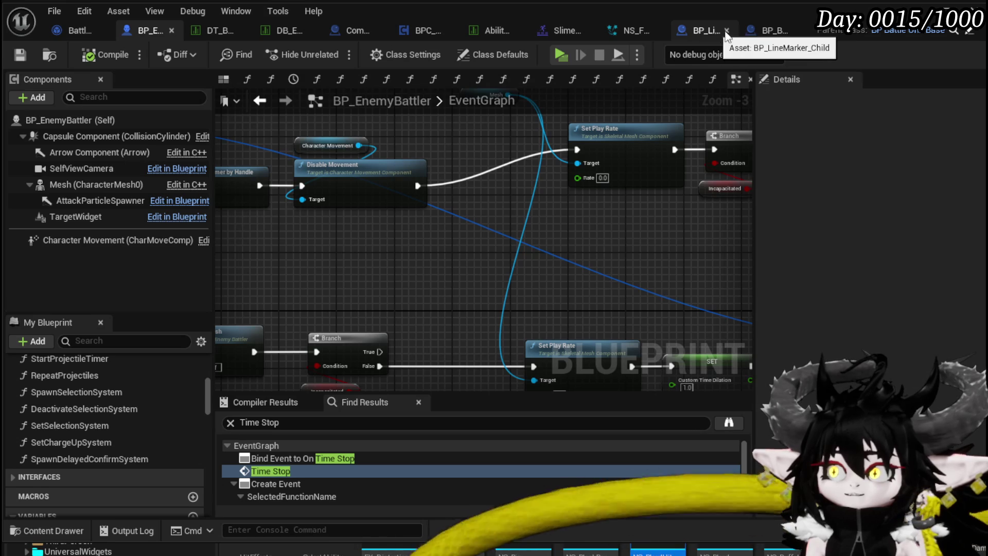
{"action": "left_click", "coordinate": [761, 30]}
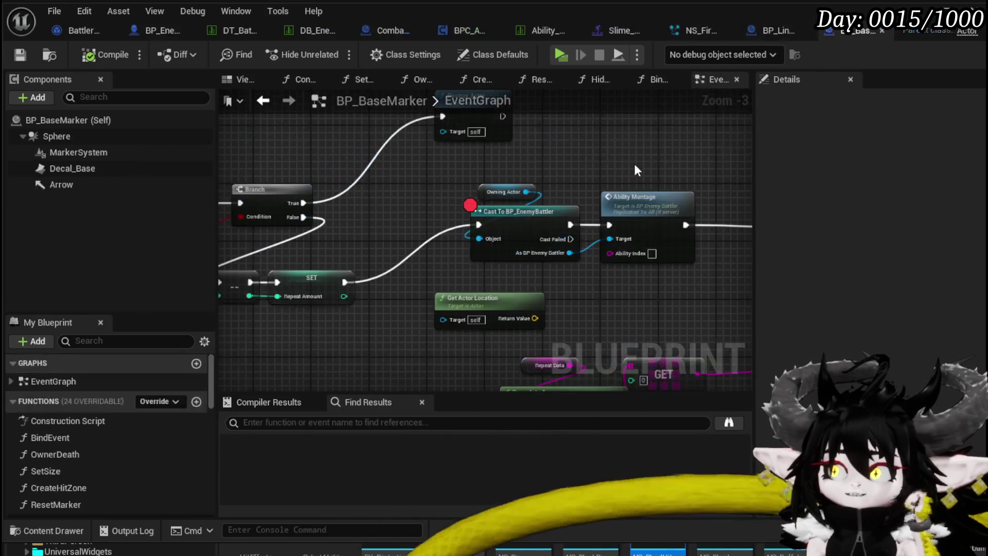
- Search BP_BaseMarker for 'Stop' and jump to the Server Stop event
{"action": "scroll", "coordinate": [579, 168], "scroll_direction": "down", "scroll_amount": 3}
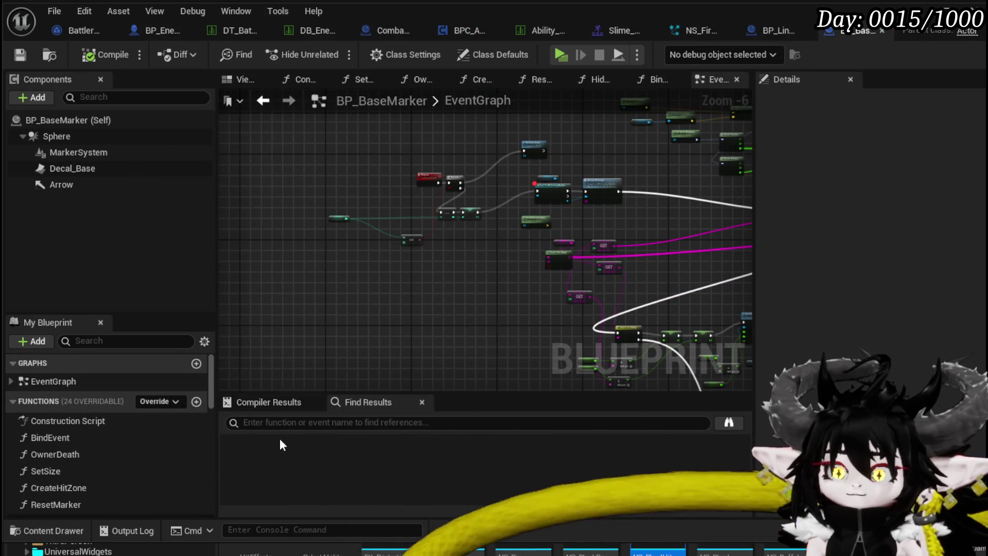
{"action": "left_click", "coordinate": [281, 423]}
{"action": "type", "text": "Stop"}
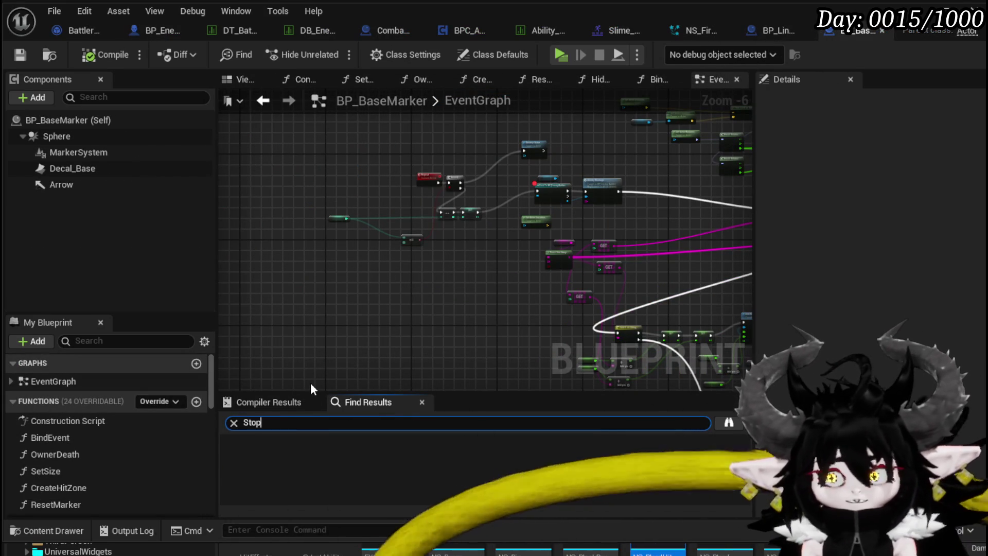
{"action": "key", "text": "Return"}
{"action": "left_click", "coordinate": [293, 458]}
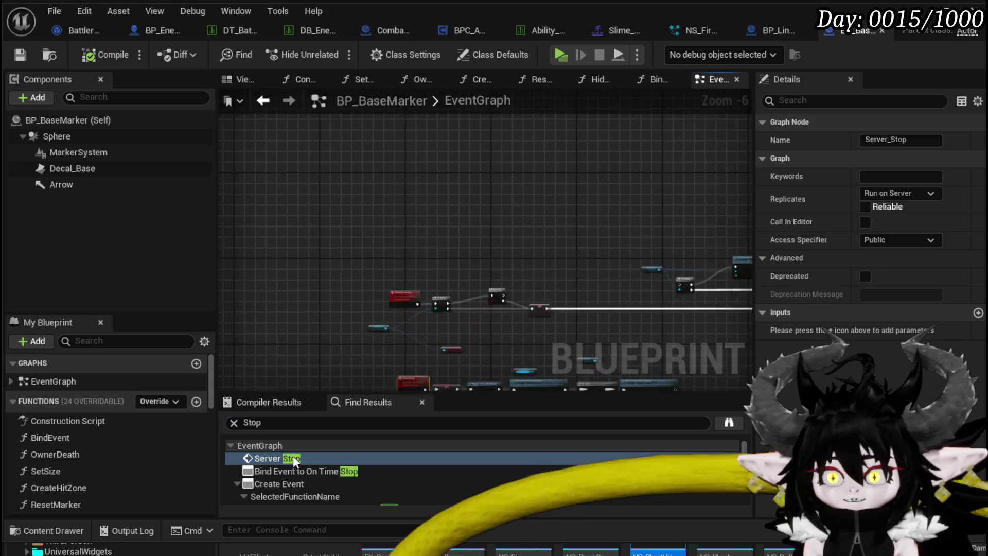
- Reposition the Marker System node by the 0.001 dilation nodes and save BP_BaseMarker
{"action": "mouse_move", "coordinate": [461, 308]}
{"action": "left_mouse_down"}
{"action": "mouse_move", "coordinate": [397, 302]}
{"action": "mouse_move", "coordinate": [290, 318]}
{"action": "left_mouse_up"}
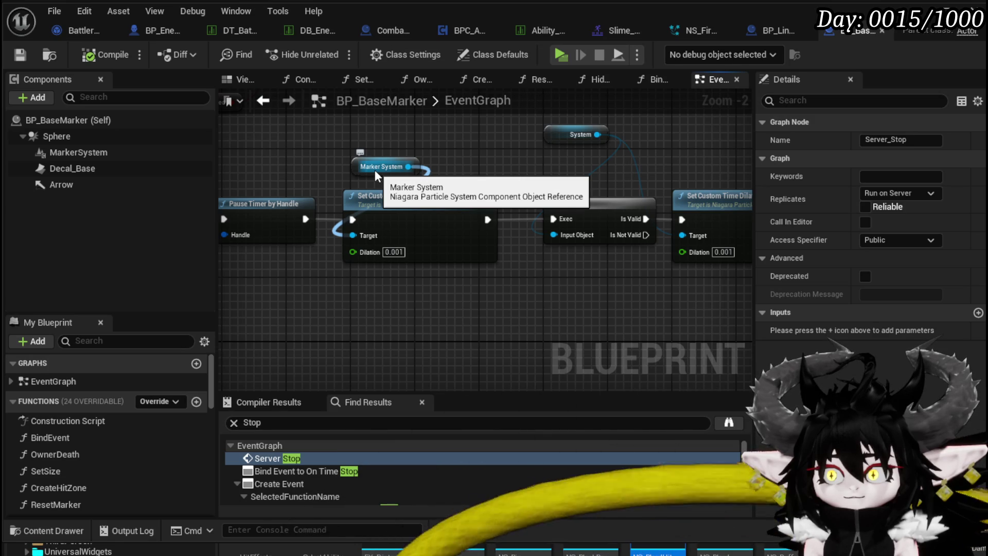
{"action": "left_click_drag", "start_coordinate": [375, 170], "coordinate": [358, 170]}
{"action": "mouse_move", "coordinate": [460, 178]}
{"action": "left_mouse_down"}
{"action": "mouse_move", "coordinate": [337, 179]}
{"action": "mouse_move", "coordinate": [371, 210]}
{"action": "mouse_move", "coordinate": [409, 216]}
{"action": "left_mouse_up"}
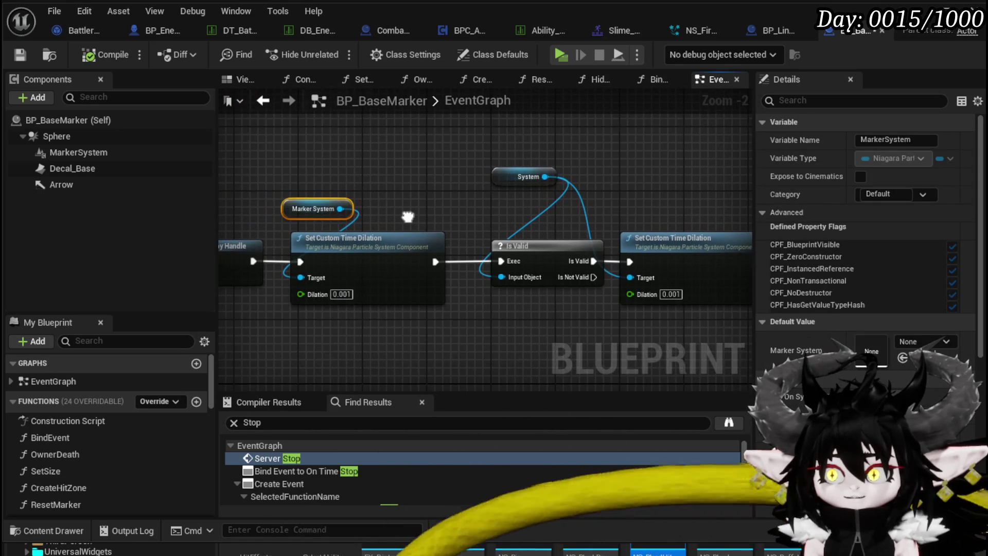
{"action": "mouse_move", "coordinate": [288, 208]}
{"action": "left_mouse_down"}
{"action": "mouse_move", "coordinate": [312, 208]}
{"action": "mouse_move", "coordinate": [447, 332]}
{"action": "left_mouse_up"}
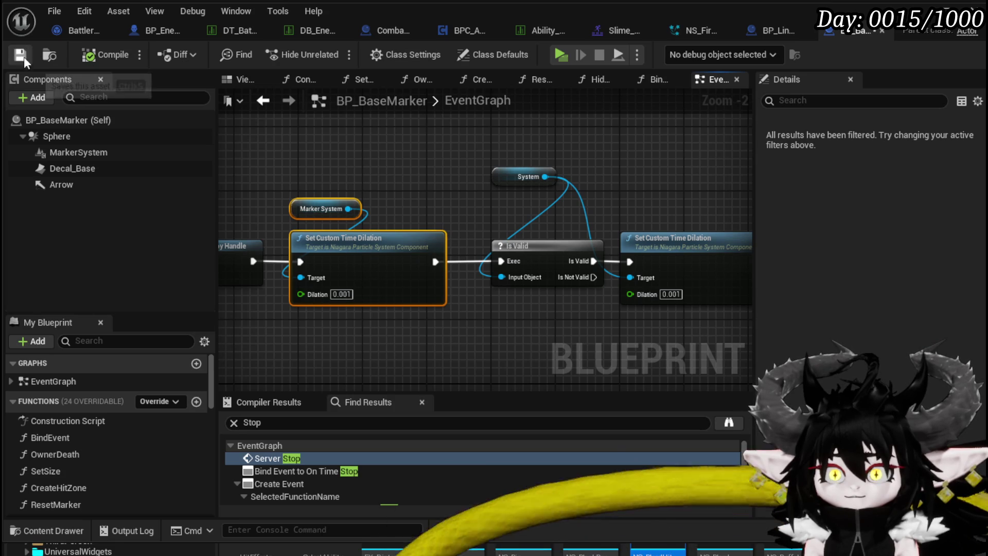
{"action": "left_click", "coordinate": [404, 181]}
{"action": "left_click", "coordinate": [412, 289]}
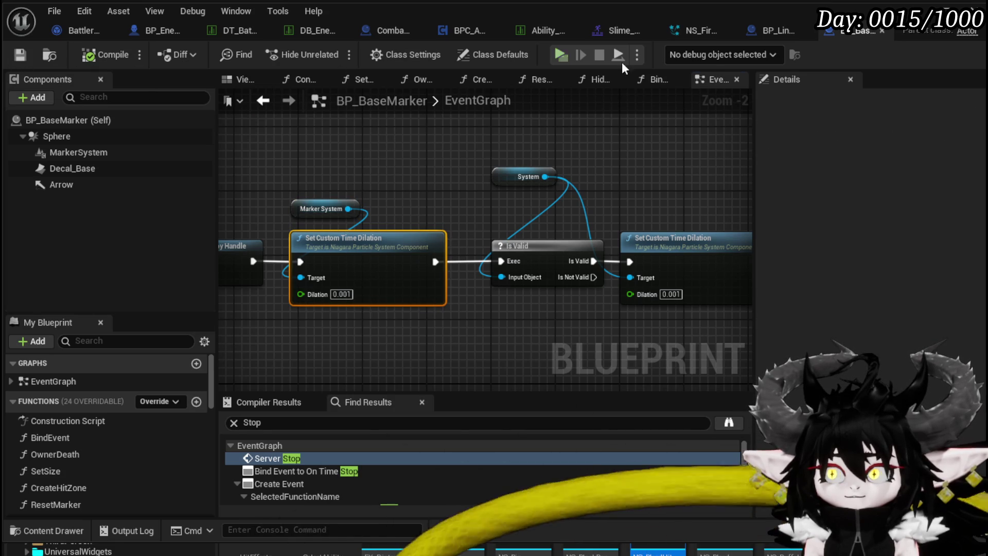
{"action": "left_click", "coordinate": [769, 30]}
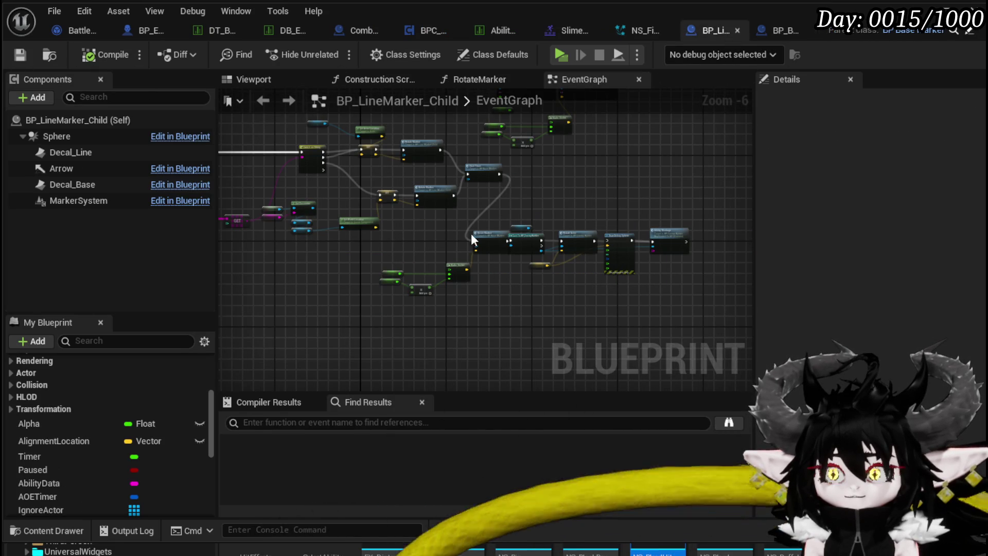
- Paste the 0.001 Set Custom Time Dilation node near TimeResume and try wiring Confirm System to Target
{"action": "left_click", "coordinate": [133, 31]}
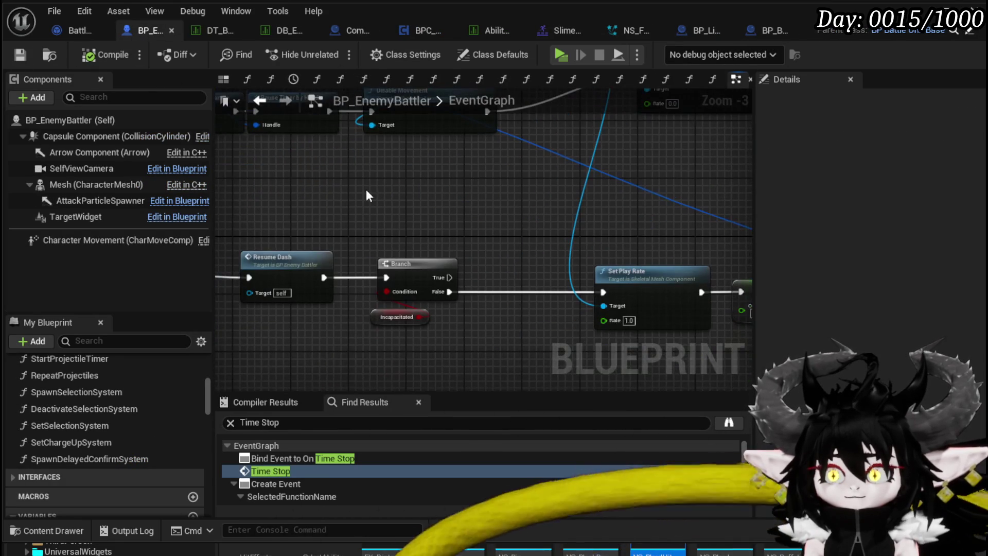
{"action": "key", "text": "ctrl+v"}
{"action": "left_click_drag", "start_coordinate": [678, 187], "coordinate": [527, 159]}
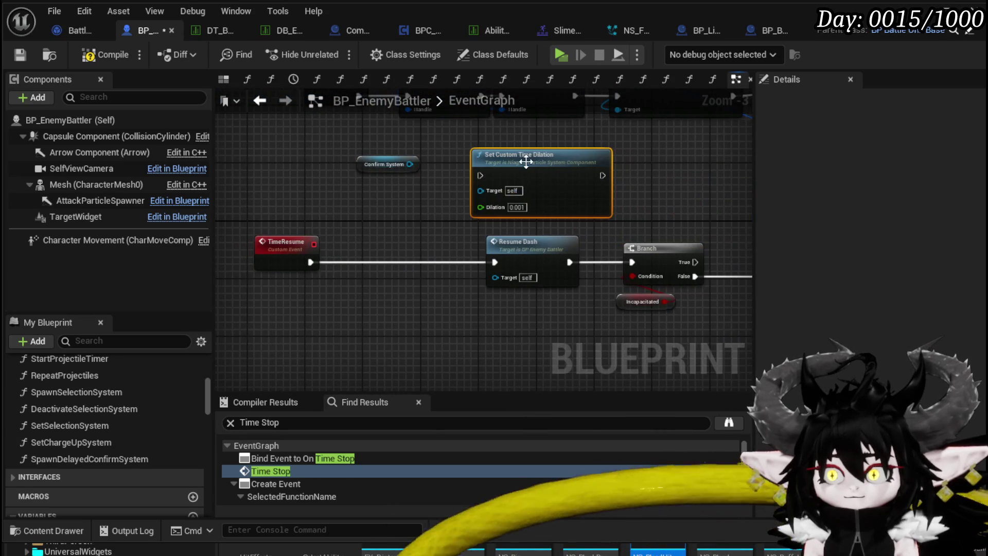
{"action": "left_click_drag", "start_coordinate": [409, 164], "coordinate": [478, 191]}
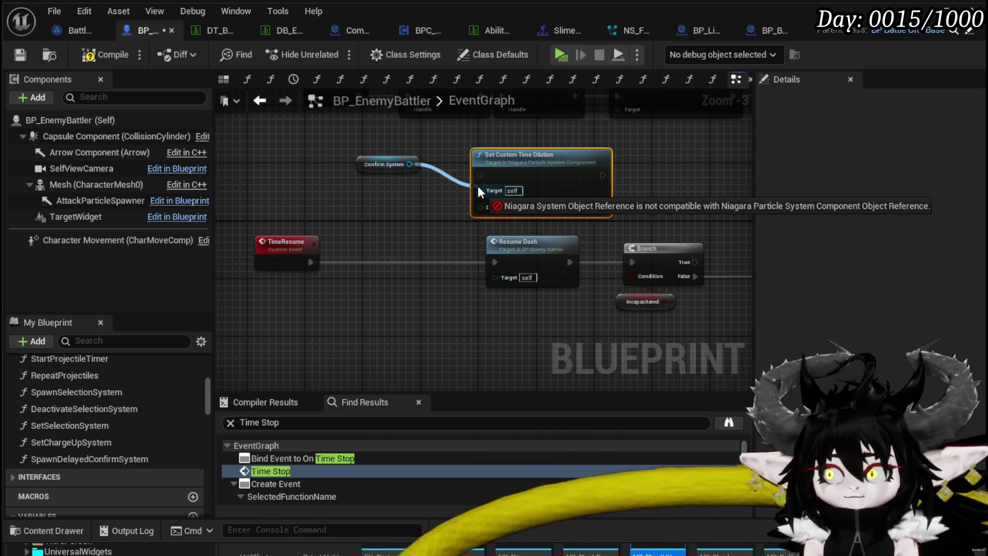
{"action": "left_click_drag", "start_coordinate": [479, 187], "coordinate": [479, 187]}
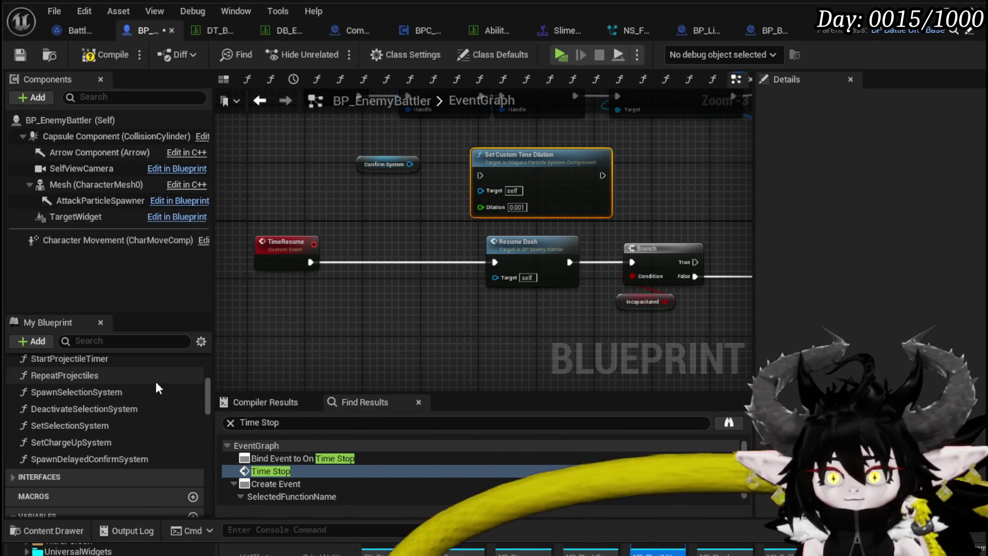
{"action": "scroll", "coordinate": [159, 384], "scroll_direction": "up", "scroll_amount": 1}
{"action": "scroll", "coordinate": [165, 384], "scroll_direction": "down", "scroll_amount": 3}
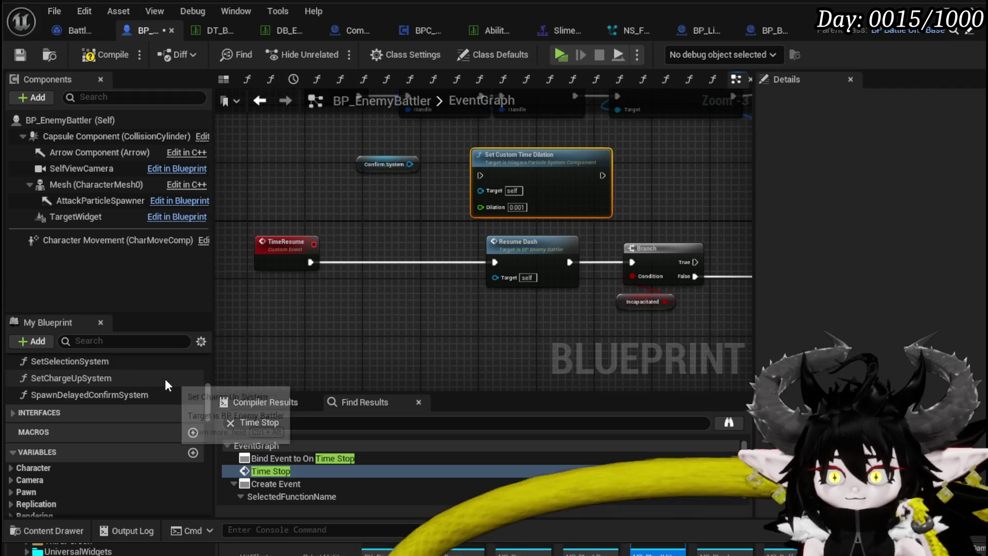
{"action": "scroll", "coordinate": [113, 401], "scroll_direction": "up", "scroll_amount": 5}
{"action": "scroll", "coordinate": [129, 430], "scroll_direction": "up", "scroll_amount": 5}
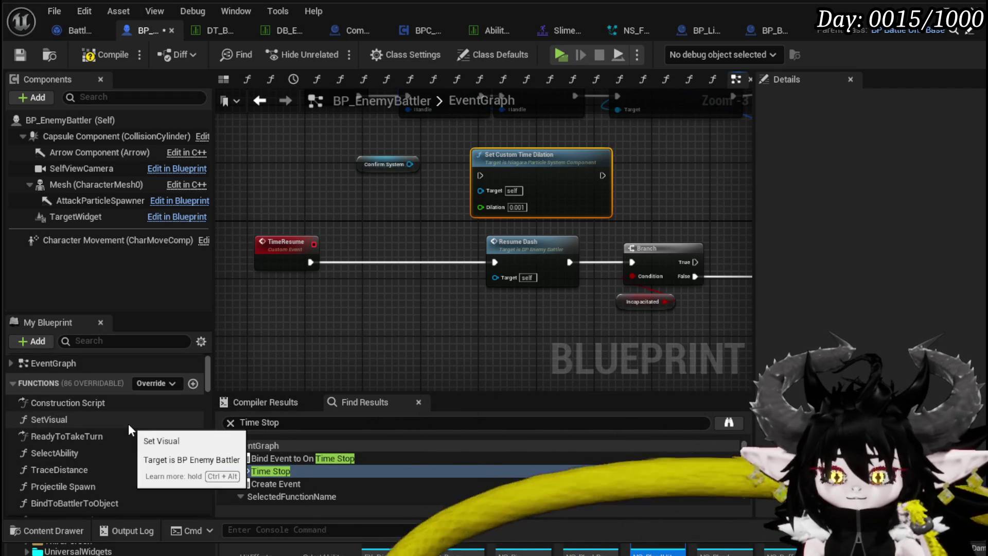
{"action": "mouse_move", "coordinate": [361, 168]}
{"action": "left_mouse_down"}
{"action": "mouse_move", "coordinate": [309, 169]}
{"action": "mouse_move", "coordinate": [378, 203]}
{"action": "mouse_move", "coordinate": [368, 220]}
{"action": "left_mouse_up"}
- Search Confirm System's actions for 'get component', cancel without adding a node, and open SetChargeUpSystem
{"action": "type", "text": "get"}
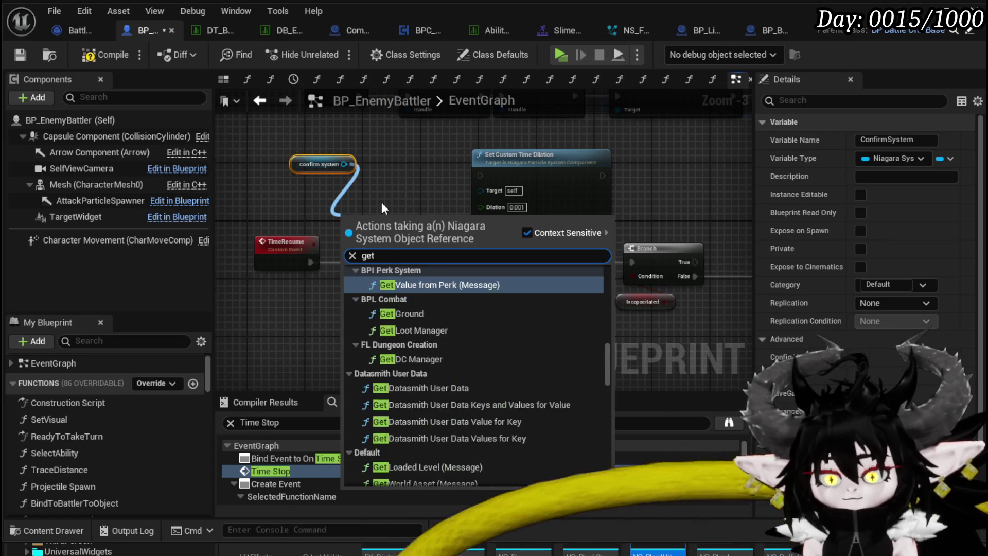
{"action": "type", "text": " com"}
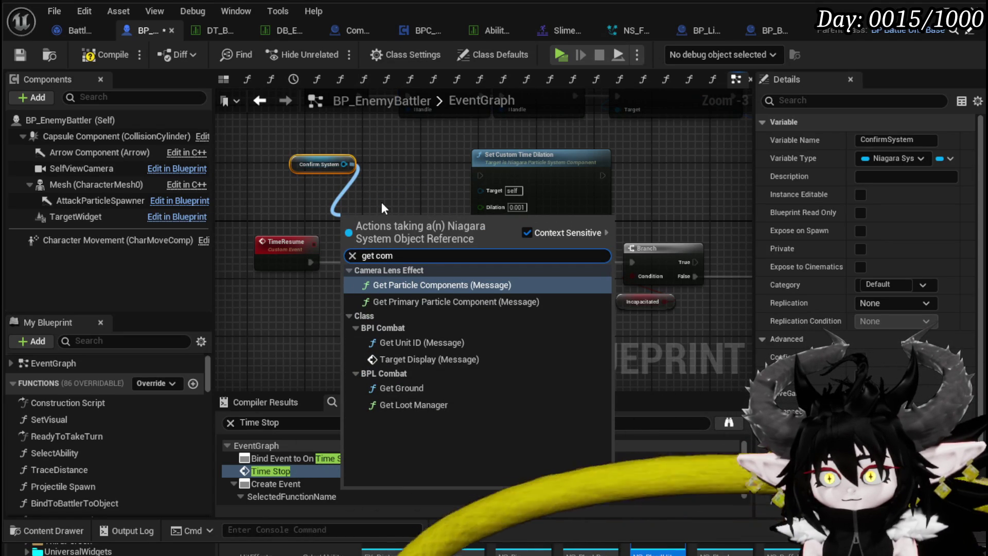
{"action": "key", "text": "BackSpace"}
{"action": "key", "text": "BackSpace"}
{"action": "key", "text": "BackSpace"}
{"action": "type", "text": "cpo"}
{"action": "key", "text": "BackSpace"}
{"action": "key", "text": "BackSpace"}
{"action": "type", "text": "ompo"}
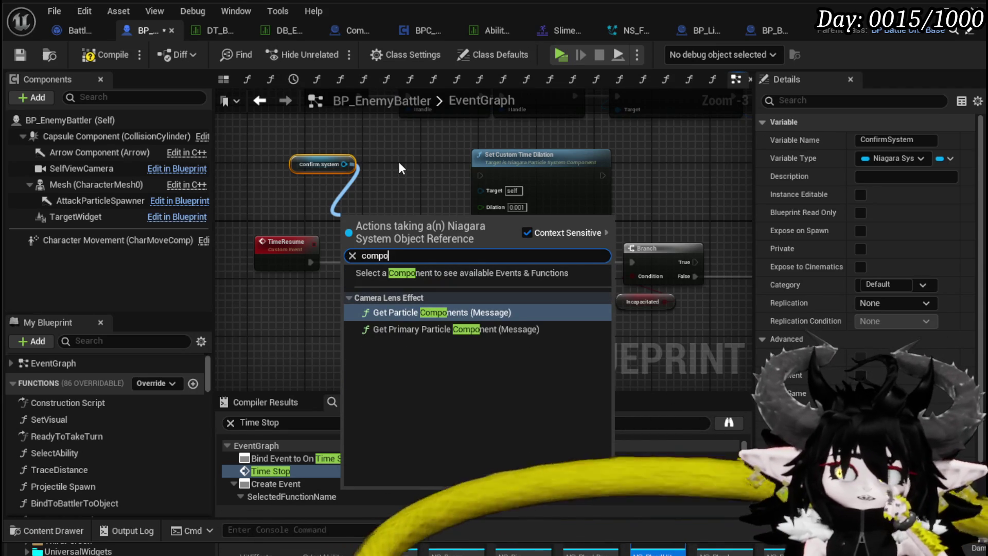
{"action": "left_click", "coordinate": [372, 195]}
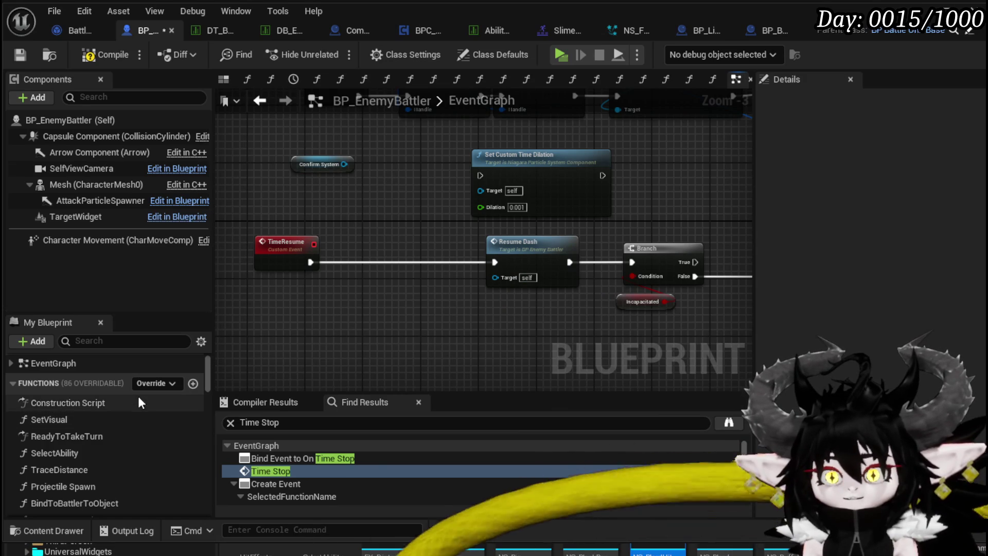
{"action": "left_click", "coordinate": [548, 188]}
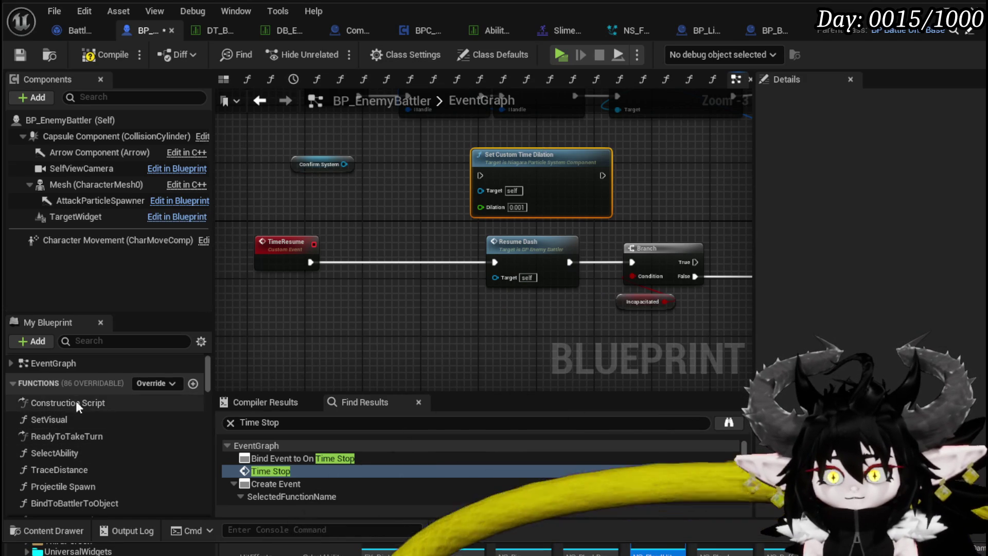
{"action": "scroll", "coordinate": [119, 427], "scroll_direction": "down", "scroll_amount": 5}
{"action": "scroll", "coordinate": [118, 427], "scroll_direction": "down", "scroll_amount": 5}
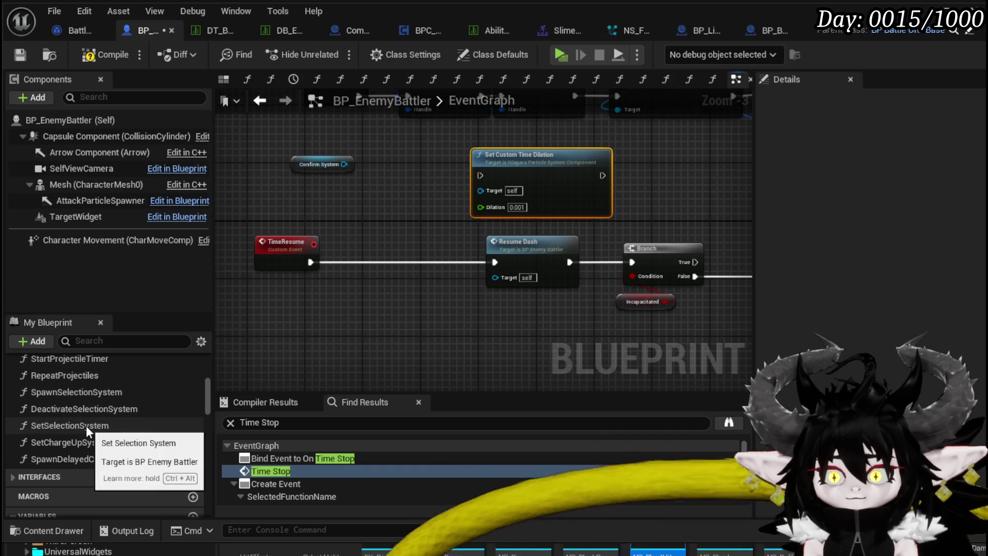
{"action": "double_click", "coordinate": [85, 443]}
- Paste Set Custom Time Dilation into SetChargeUpSystem, fail to wire Attack or Confirm System, then delete it
{"action": "scroll", "coordinate": [406, 308], "scroll_direction": "up", "scroll_amount": 5}
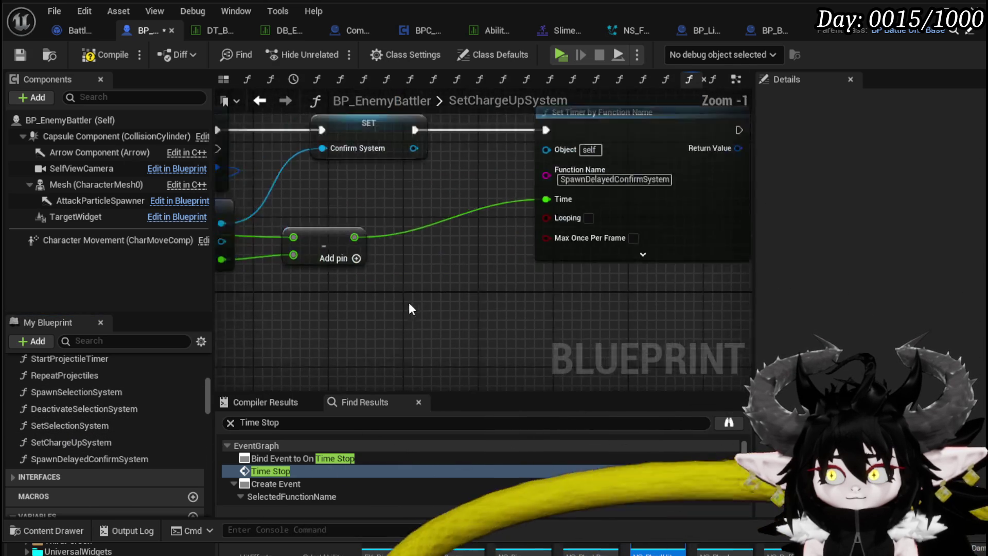
{"action": "key", "text": "ctrl+v"}
{"action": "scroll", "coordinate": [412, 296], "scroll_direction": "down", "scroll_amount": 3}
{"action": "left_click_drag", "start_coordinate": [470, 303], "coordinate": [370, 296]}
{"action": "left_click_drag", "start_coordinate": [299, 239], "coordinate": [353, 327]}
{"action": "left_click_drag", "start_coordinate": [449, 181], "coordinate": [351, 328]}
{"action": "left_click_drag", "start_coordinate": [337, 272], "coordinate": [297, 280]}
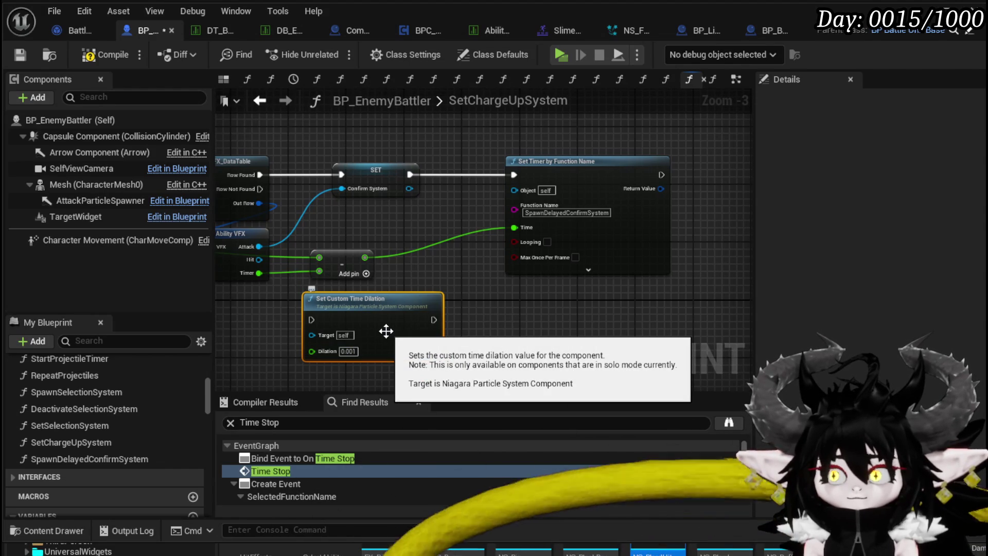
{"action": "key", "text": "Delete"}
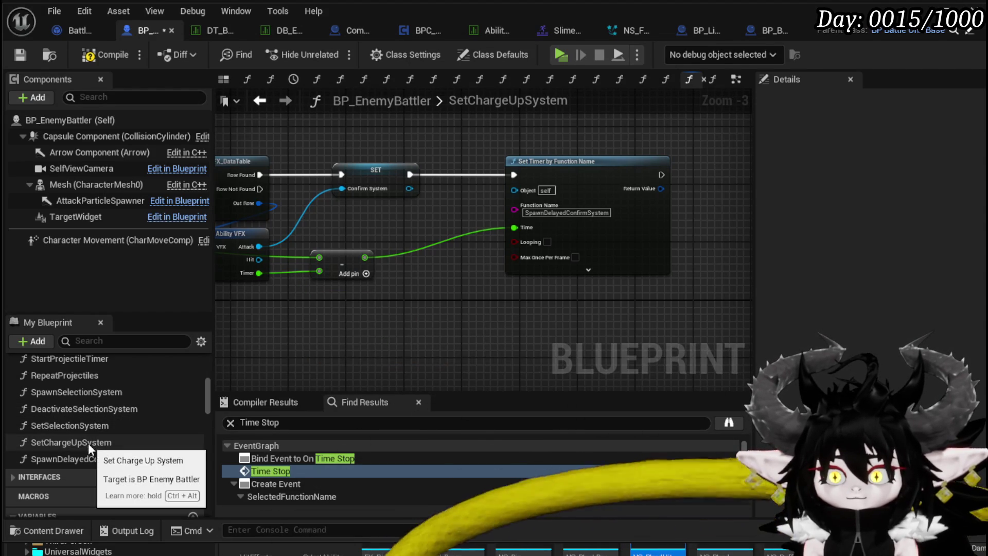
- Paste the 0.001 Set Custom Time Dilation node above Spawn System at Location in SpawnDelayedConfirmSystem
{"action": "double_click", "coordinate": [111, 458]}
{"action": "key", "text": "ctrl+v"}
{"action": "left_click_drag", "start_coordinate": [484, 231], "coordinate": [561, 245]}
{"action": "mouse_move", "coordinate": [614, 219]}
{"action": "left_mouse_down"}
{"action": "mouse_move", "coordinate": [577, 198]}
{"action": "mouse_move", "coordinate": [630, 205]}
{"action": "left_mouse_up"}
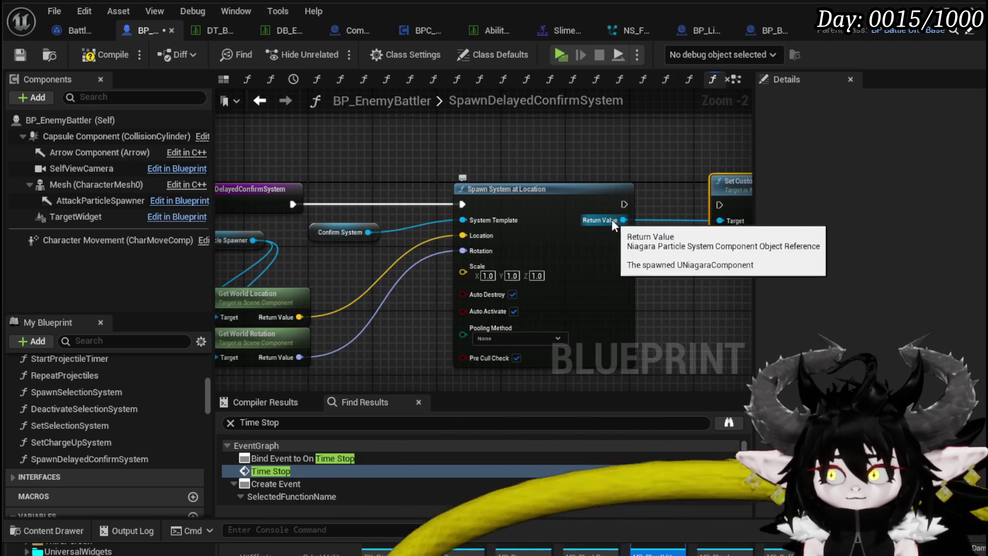
{"action": "left_click_drag", "start_coordinate": [608, 143], "coordinate": [470, 145]}
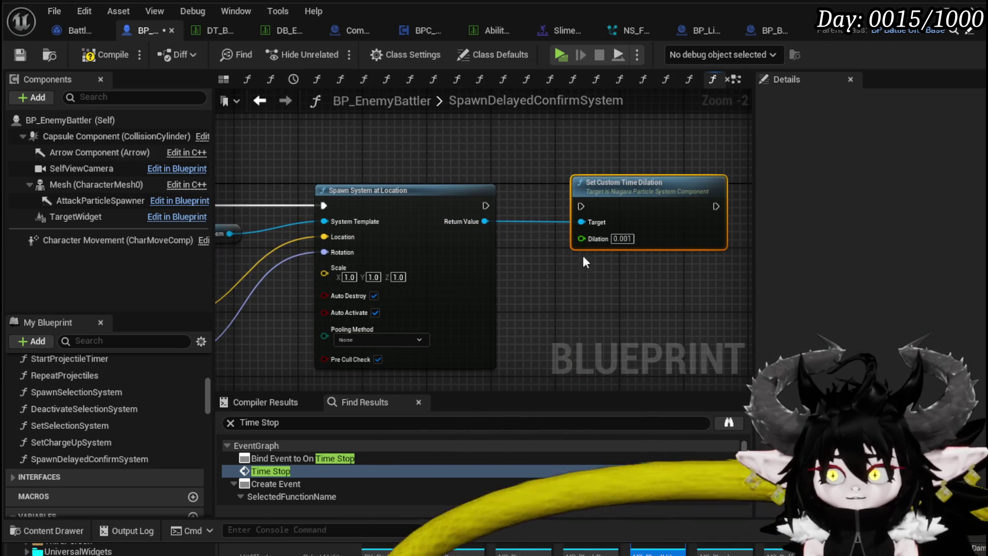
{"action": "left_click", "coordinate": [581, 221], "text": "alt"}
{"action": "mouse_move", "coordinate": [515, 206]}
{"action": "left_mouse_down"}
{"action": "mouse_move", "coordinate": [636, 209]}
{"action": "mouse_move", "coordinate": [486, 231]}
{"action": "left_mouse_up"}
{"action": "mouse_move", "coordinate": [730, 194]}
{"action": "left_mouse_down"}
{"action": "mouse_move", "coordinate": [378, 134]}
{"action": "mouse_move", "coordinate": [409, 147]}
{"action": "left_mouse_up"}
{"action": "left_click_drag", "start_coordinate": [295, 246], "coordinate": [418, 251]}
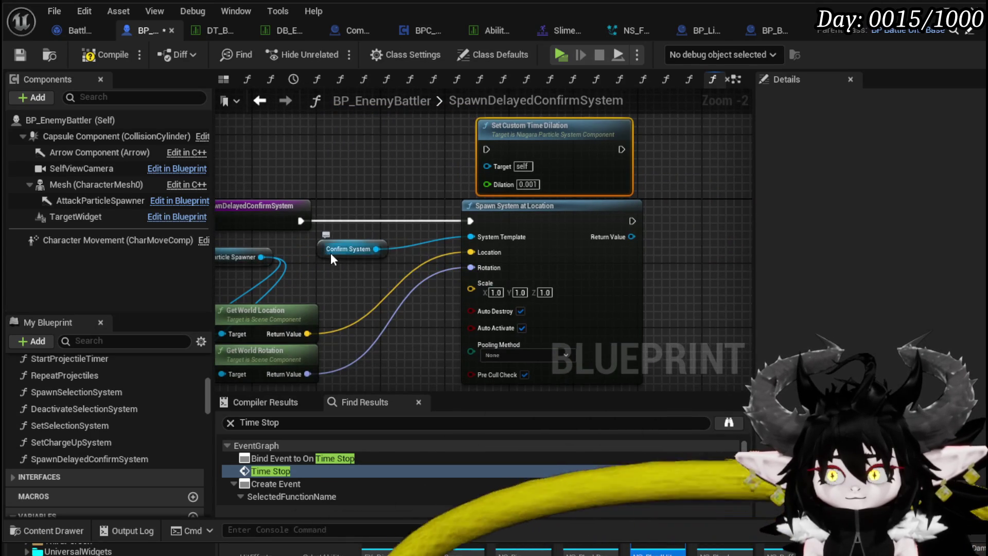
{"action": "left_click_drag", "start_coordinate": [332, 257], "coordinate": [350, 263]}
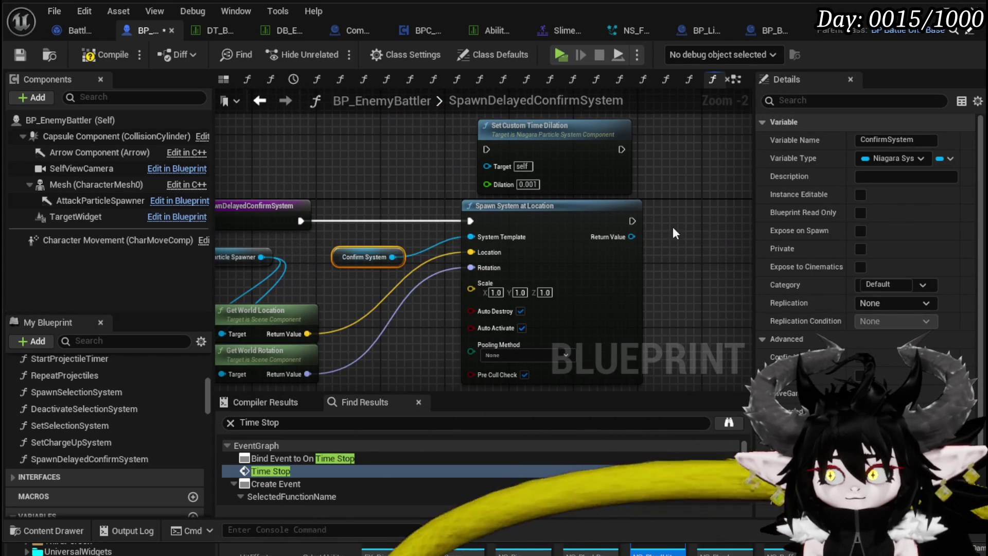
- Promote the spawned system's Return Value to a new blueprint variable named InUseChargeSystem
{"action": "right_click", "coordinate": [628, 233]}
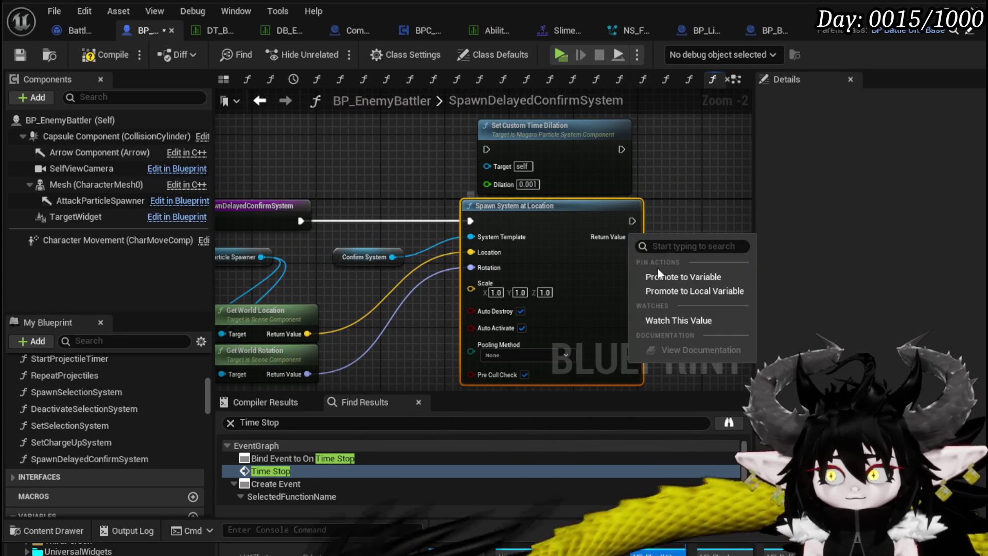
{"action": "left_click", "coordinate": [678, 291]}
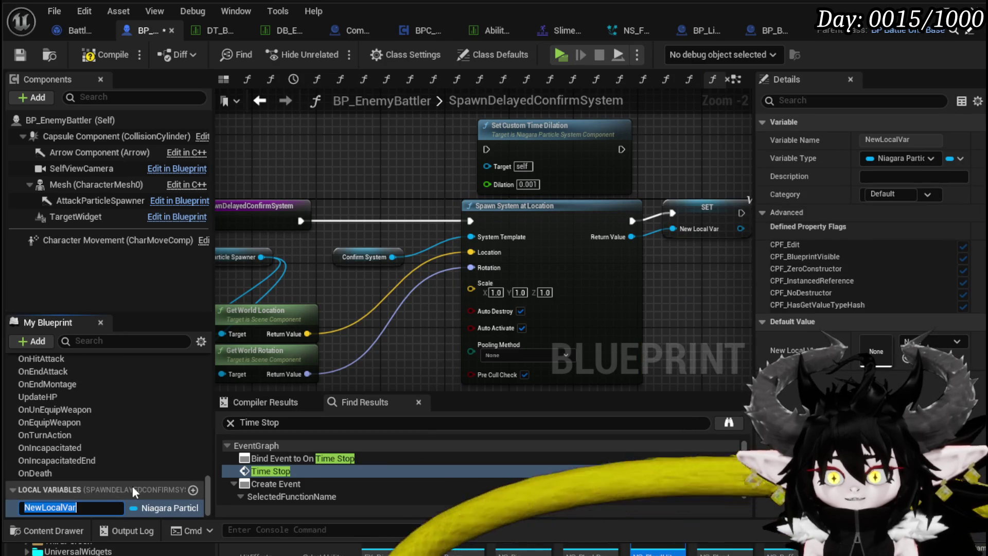
{"action": "key", "text": "Return"}
{"action": "left_click", "coordinate": [653, 232]}
{"action": "key", "text": "Delete"}
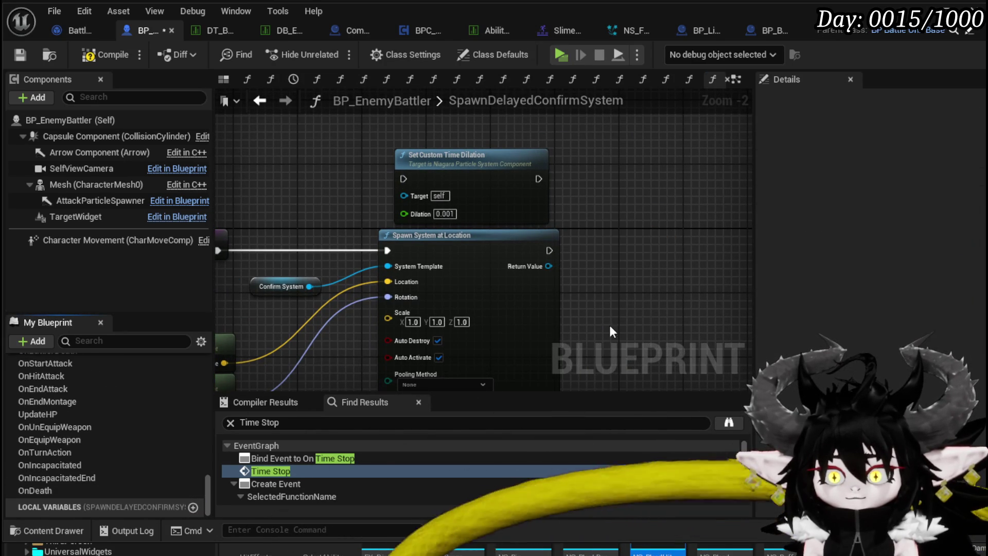
{"action": "right_click", "coordinate": [549, 266]}
{"action": "left_click", "coordinate": [586, 310]}
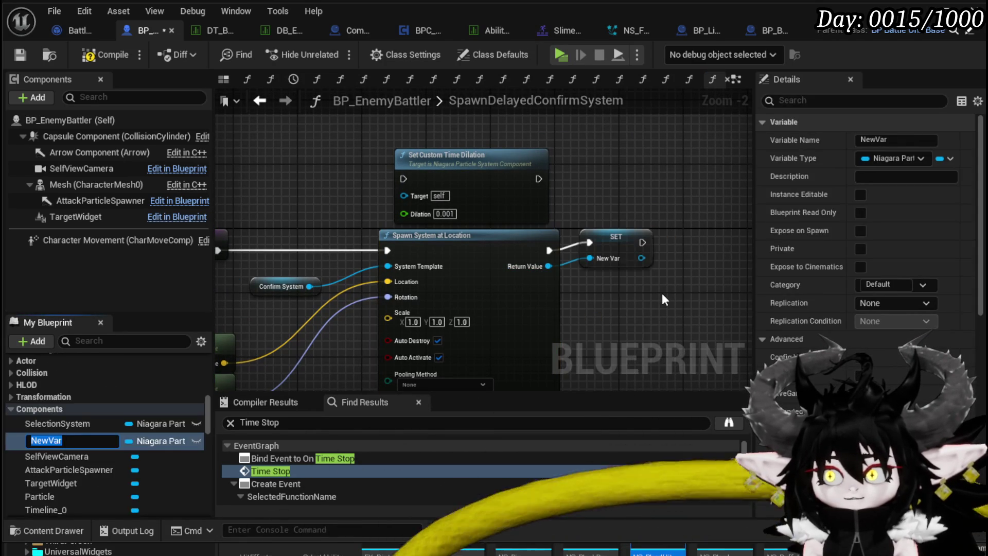
{"action": "type", "text": "I"}
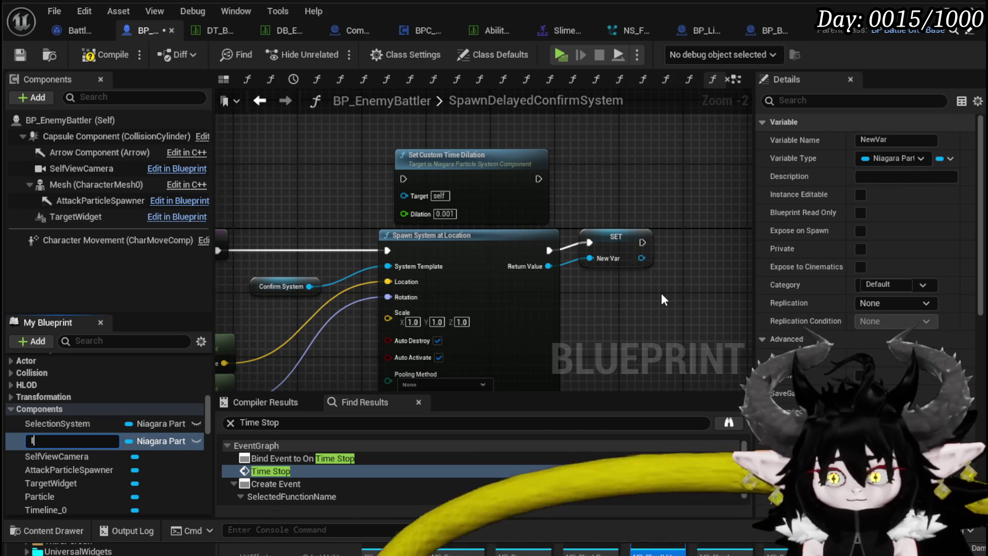
{"action": "type", "text": "nUseCas"}
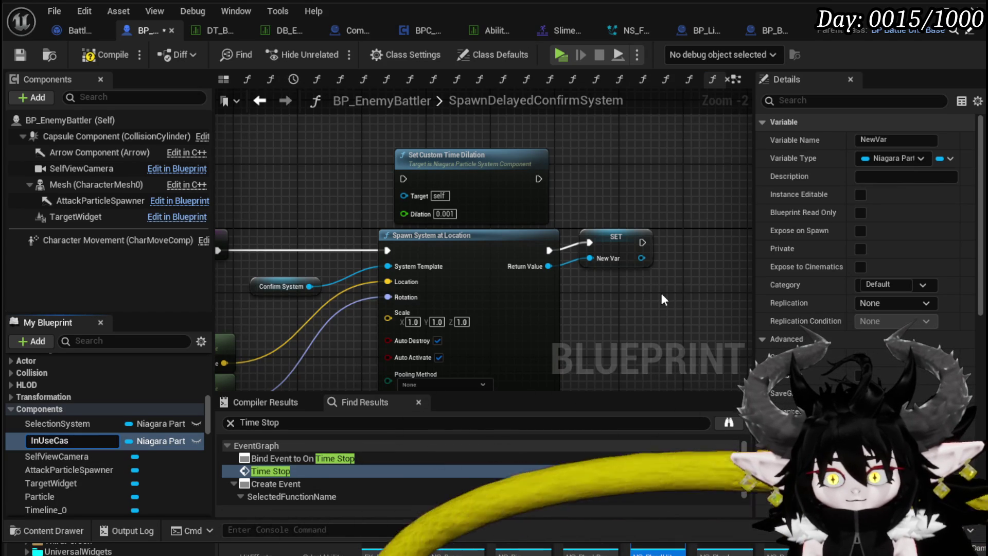
{"action": "key", "text": "BackSpace"}
{"action": "key", "text": "BackSpace"}
{"action": "key", "text": "BackSpace"}
{"action": "type", "text": "System"}
{"action": "key", "text": "Return"}
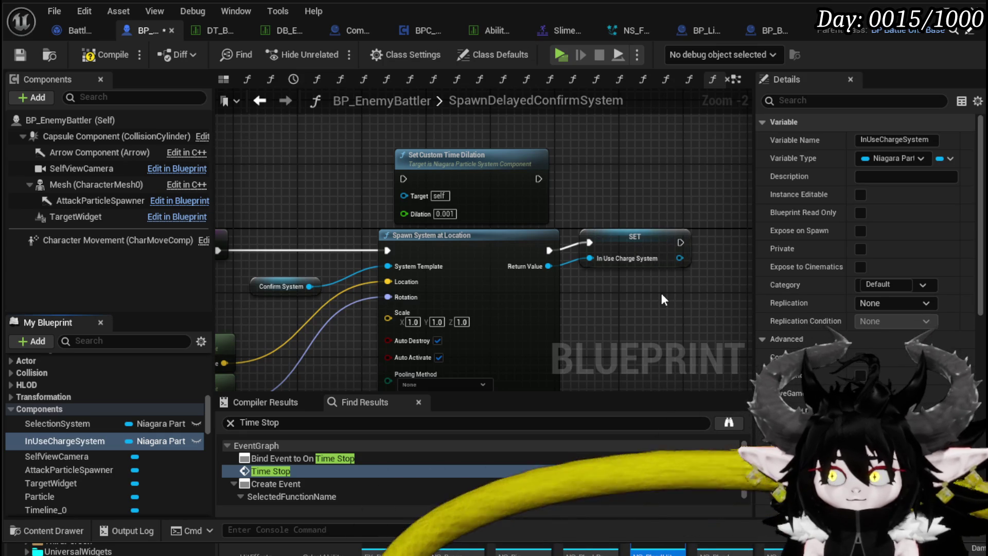
- Compile, delete this function's Set Custom Time Dilation node, and go to the TimeStop event
{"action": "left_click", "coordinate": [500, 276]}
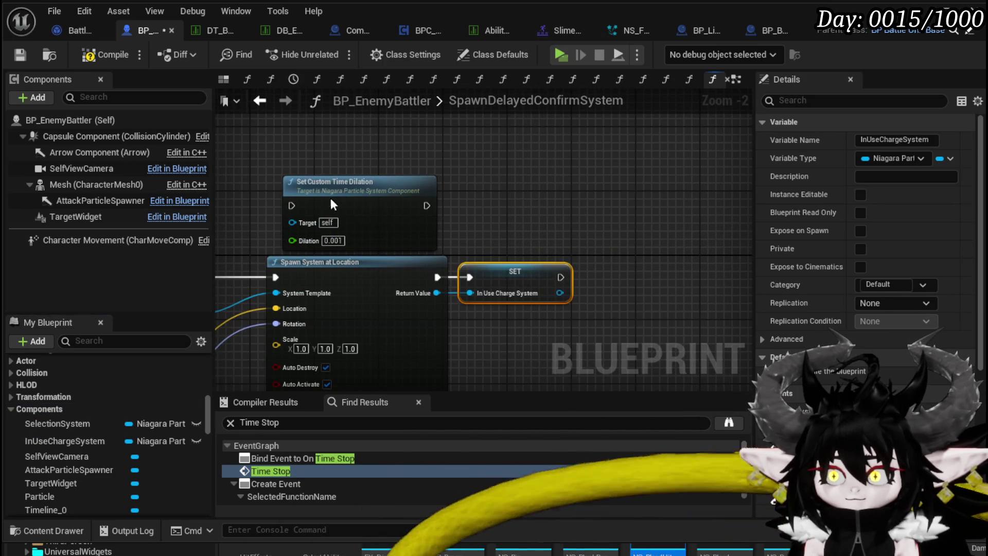
{"action": "left_click_drag", "start_coordinate": [332, 199], "coordinate": [673, 258]}
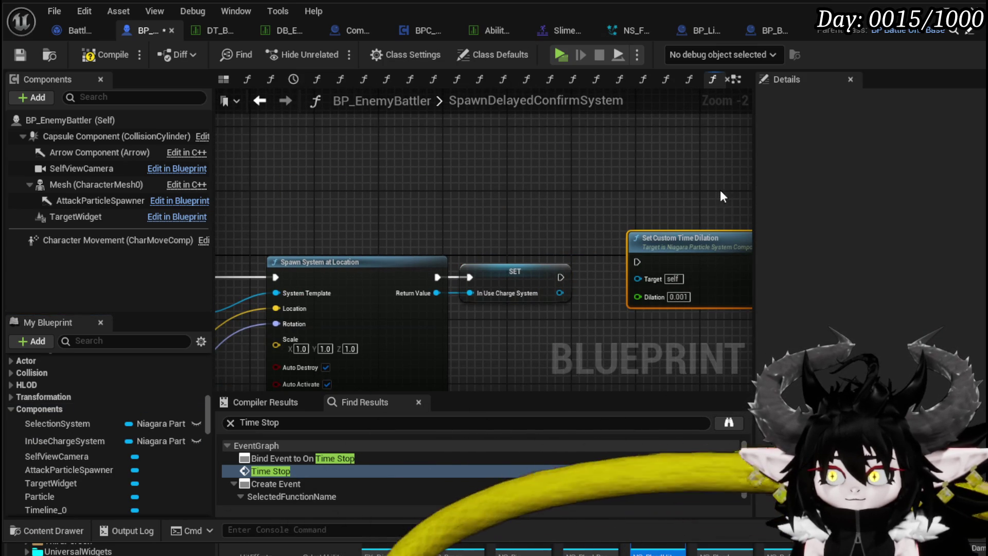
{"action": "left_click", "coordinate": [106, 54]}
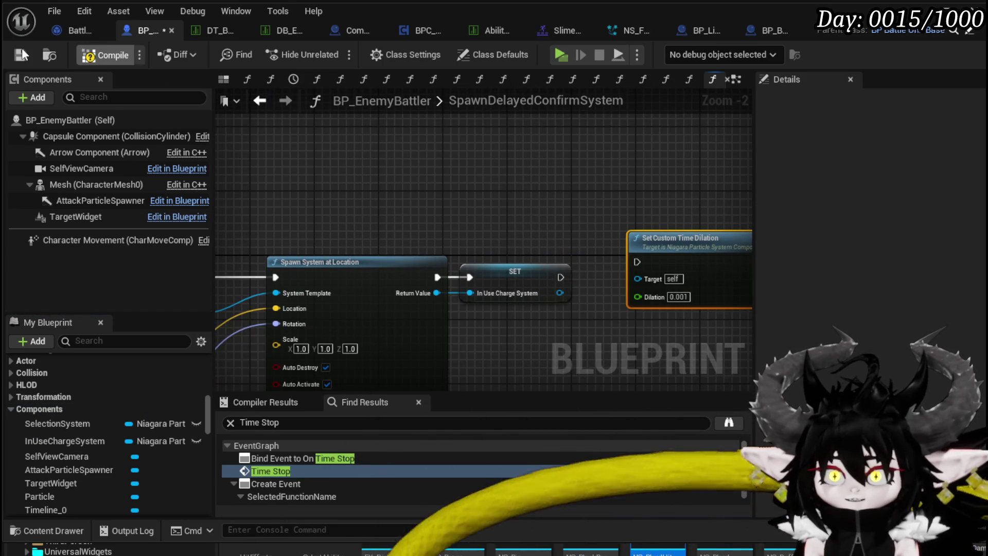
{"action": "key", "text": "Delete"}
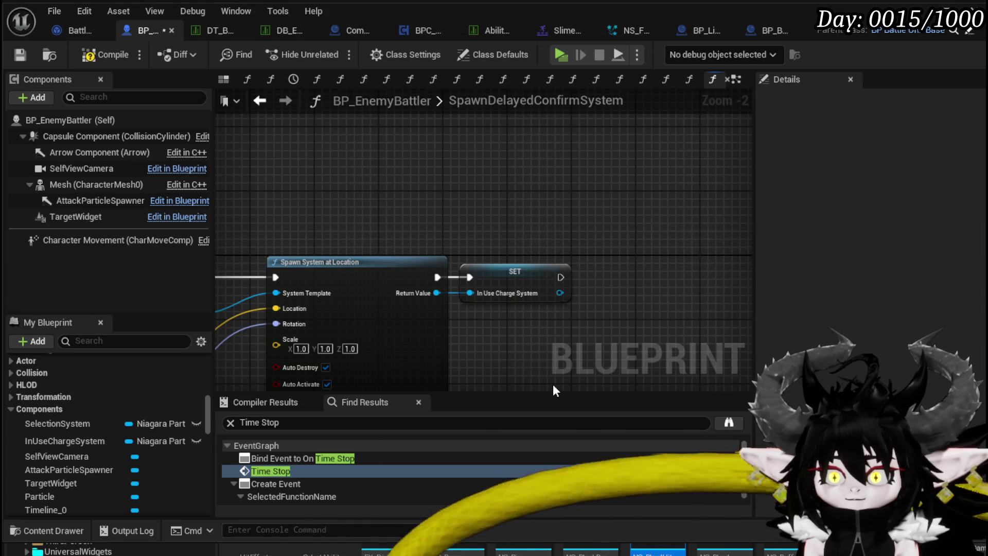
{"action": "left_click", "coordinate": [286, 467]}
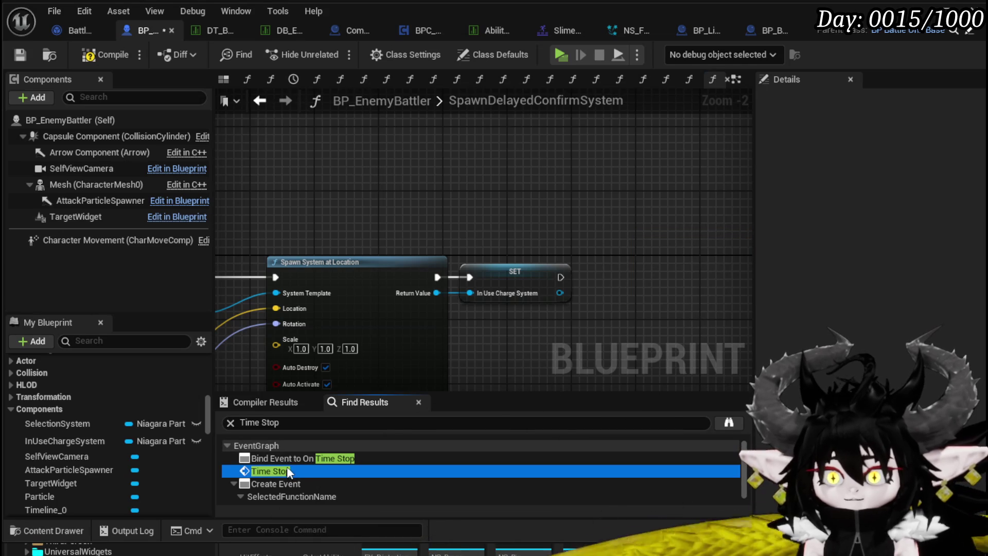
{"action": "double_click", "coordinate": [262, 472]}
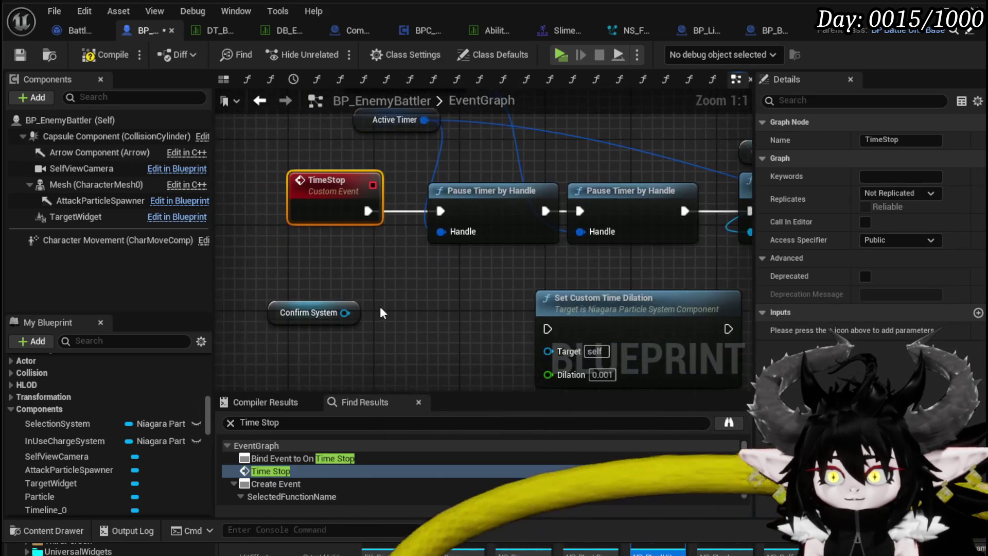
- In TimeStop, drive Set Custom Time Dilation with InUseChargeSystem between Disable Movement and Set Play Rate
{"action": "mouse_move", "coordinate": [50, 443]}
{"action": "left_mouse_down"}
{"action": "mouse_move", "coordinate": [464, 302]}
{"action": "mouse_move", "coordinate": [332, 303]}
{"action": "left_mouse_up"}
{"action": "left_click", "coordinate": [430, 321]}
{"action": "left_click_drag", "start_coordinate": [440, 300], "coordinate": [535, 296]}
{"action": "scroll", "coordinate": [535, 296], "scroll_direction": "down", "scroll_amount": 2}
{"action": "scroll", "coordinate": [290, 323], "scroll_direction": "down", "scroll_amount": 2}
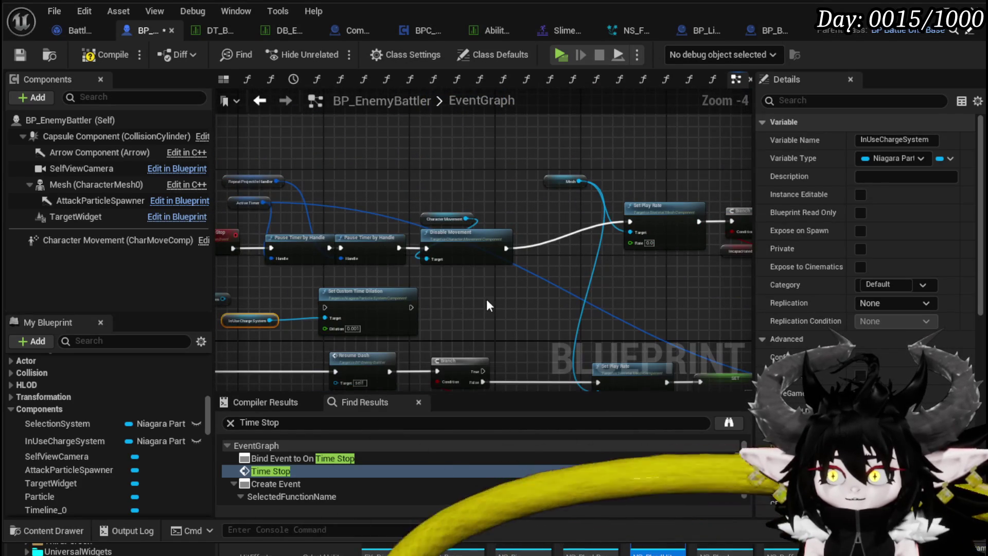
{"action": "mouse_move", "coordinate": [258, 341]}
{"action": "left_mouse_down"}
{"action": "mouse_move", "coordinate": [408, 301]}
{"action": "mouse_move", "coordinate": [606, 279]}
{"action": "left_mouse_up"}
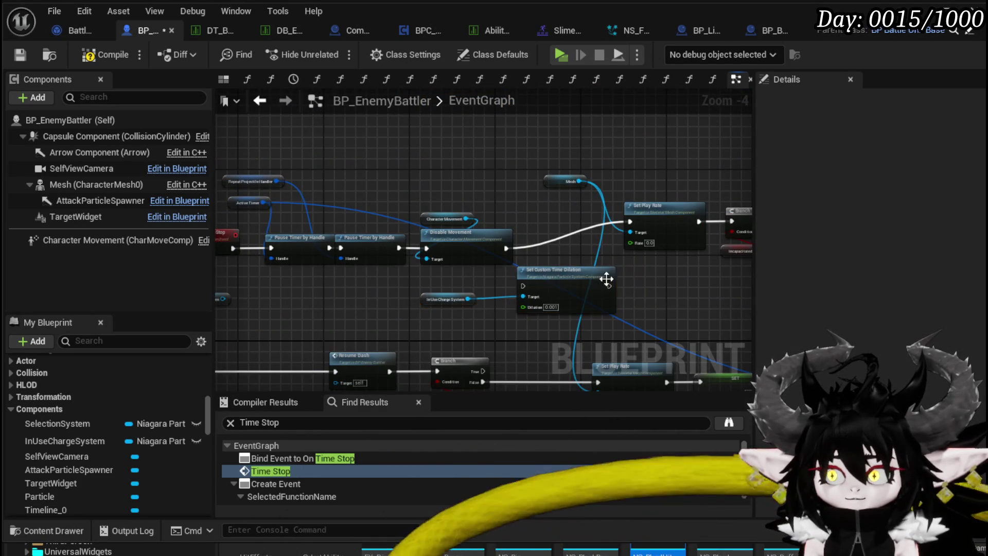
{"action": "mouse_move", "coordinate": [309, 174]}
{"action": "left_mouse_down"}
{"action": "mouse_move", "coordinate": [588, 271]}
{"action": "mouse_move", "coordinate": [515, 230]}
{"action": "mouse_move", "coordinate": [494, 231]}
{"action": "left_mouse_up"}
{"action": "left_click_drag", "start_coordinate": [659, 286], "coordinate": [635, 227]}
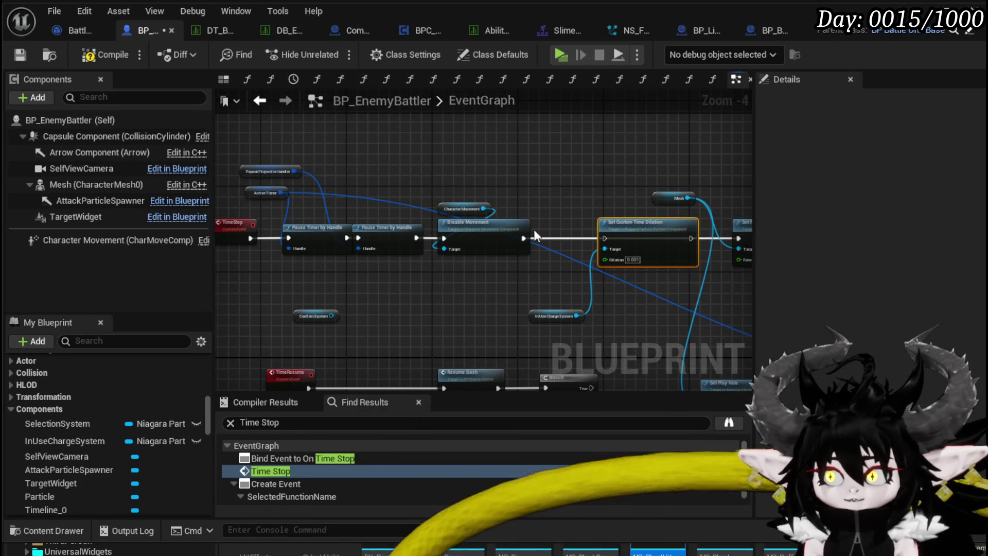
{"action": "left_click", "coordinate": [515, 240]}
{"action": "mouse_move", "coordinate": [524, 237]}
{"action": "left_mouse_down"}
{"action": "mouse_move", "coordinate": [624, 239]}
{"action": "mouse_move", "coordinate": [604, 238]}
{"action": "left_mouse_up"}
{"action": "mouse_move", "coordinate": [685, 233]}
{"action": "left_mouse_down"}
{"action": "mouse_move", "coordinate": [578, 236]}
{"action": "mouse_move", "coordinate": [633, 241]}
{"action": "left_mouse_up"}
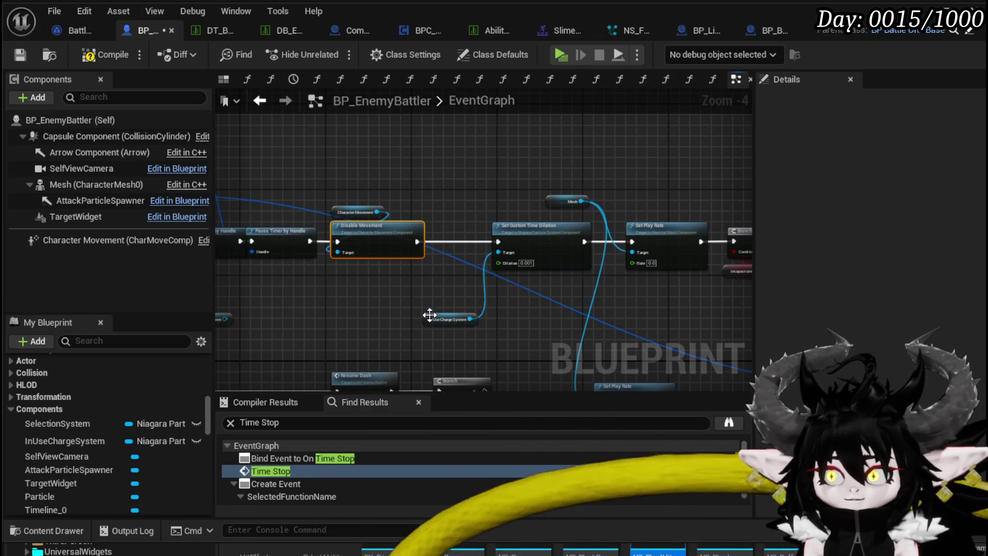
{"action": "left_click_drag", "start_coordinate": [430, 315], "coordinate": [467, 221]}
{"action": "left_click", "coordinate": [508, 272]}
- Paste the dilation pair into TimeResume after the Branch with Dilation 1.0, then compile and save
{"action": "mouse_move", "coordinate": [509, 273]}
{"action": "left_mouse_down"}
{"action": "mouse_move", "coordinate": [478, 186]}
{"action": "mouse_move", "coordinate": [464, 235]}
{"action": "left_mouse_up"}
{"action": "key", "text": "ctrl+v"}
{"action": "mouse_move", "coordinate": [483, 347]}
{"action": "left_mouse_down"}
{"action": "mouse_move", "coordinate": [478, 354]}
{"action": "mouse_move", "coordinate": [612, 289]}
{"action": "mouse_move", "coordinate": [577, 278]}
{"action": "mouse_move", "coordinate": [419, 289]}
{"action": "left_mouse_up"}
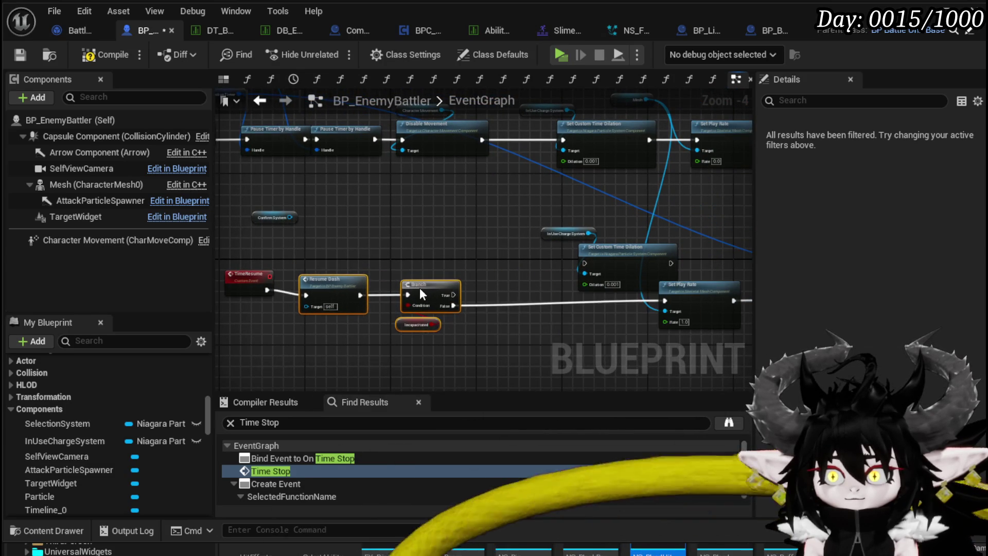
{"action": "left_click_drag", "start_coordinate": [540, 207], "coordinate": [679, 309]}
{"action": "mouse_move", "coordinate": [590, 265]}
{"action": "left_mouse_down"}
{"action": "mouse_move", "coordinate": [532, 291]}
{"action": "mouse_move", "coordinate": [568, 299]}
{"action": "mouse_move", "coordinate": [543, 302]}
{"action": "left_mouse_up"}
{"action": "mouse_move", "coordinate": [452, 300]}
{"action": "left_mouse_down"}
{"action": "mouse_move", "coordinate": [531, 304]}
{"action": "mouse_move", "coordinate": [570, 291]}
{"action": "mouse_move", "coordinate": [668, 301]}
{"action": "left_mouse_up"}
{"action": "scroll", "coordinate": [489, 309], "scroll_direction": "up", "scroll_amount": 3}
{"action": "type", "text": "1"}
{"action": "left_click", "coordinate": [463, 334]}
{"action": "left_click_drag", "start_coordinate": [462, 333], "coordinate": [326, 303]}
{"action": "scroll", "coordinate": [325, 304], "scroll_direction": "down", "scroll_amount": 3}
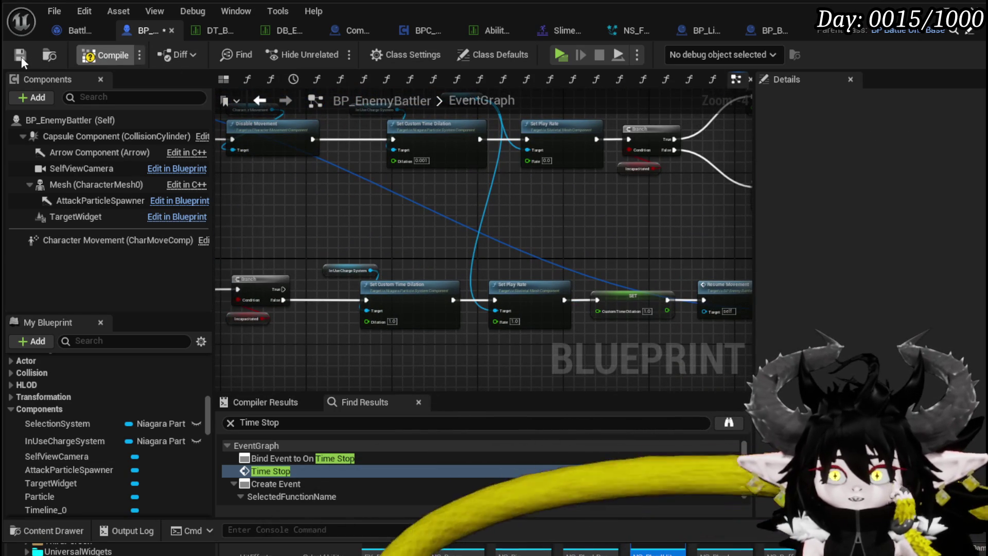
{"action": "left_click", "coordinate": [21, 56]}
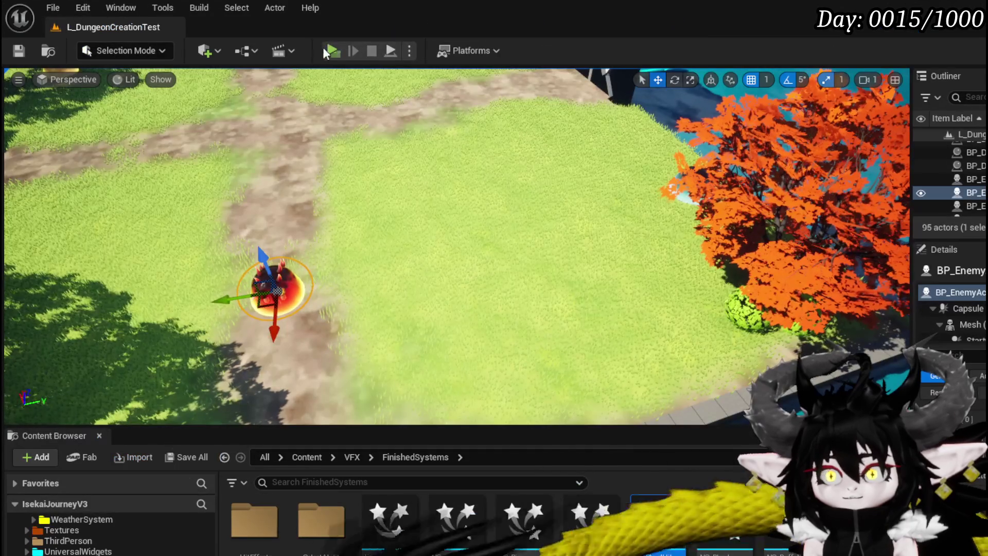
{"action": "left_click", "coordinate": [323, 47]}
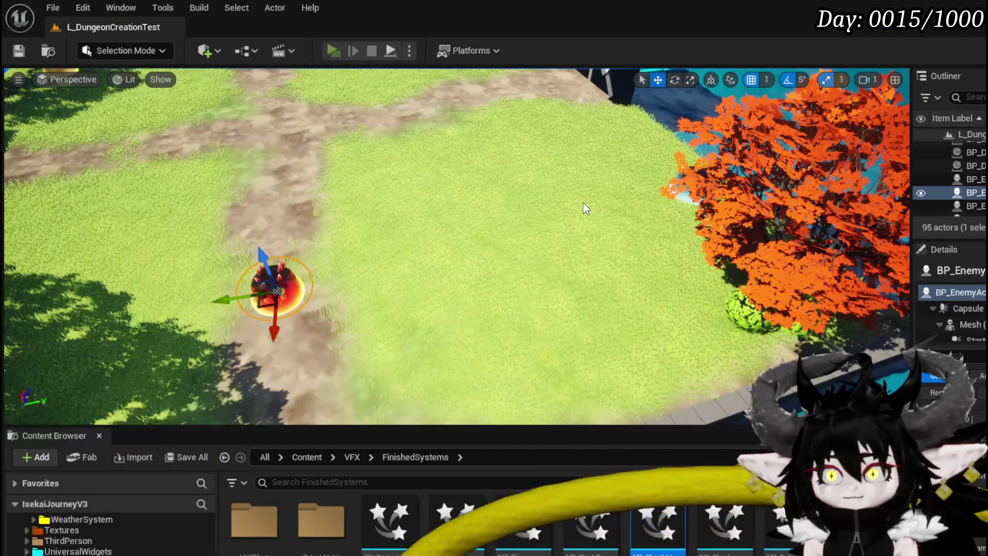
{"action": "key", "text": "w"}
{"action": "left_click", "coordinate": [494, 278]}
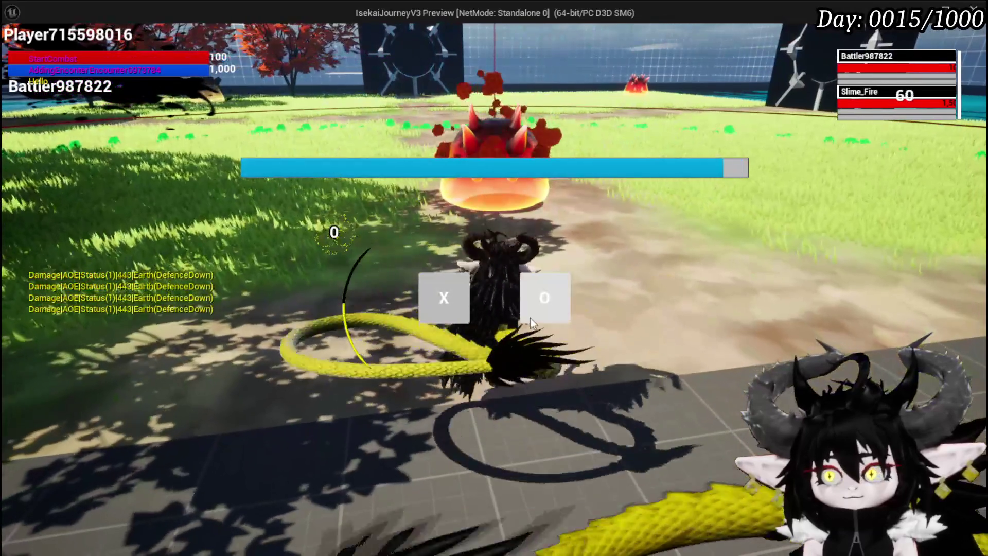
{"action": "left_click", "coordinate": [530, 318]}
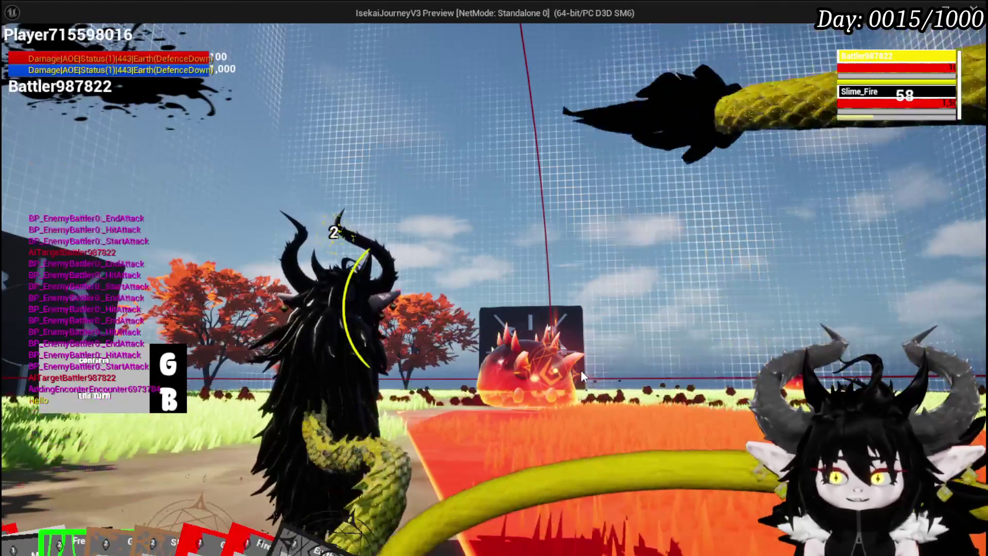
{"action": "key", "text": "Escape"}
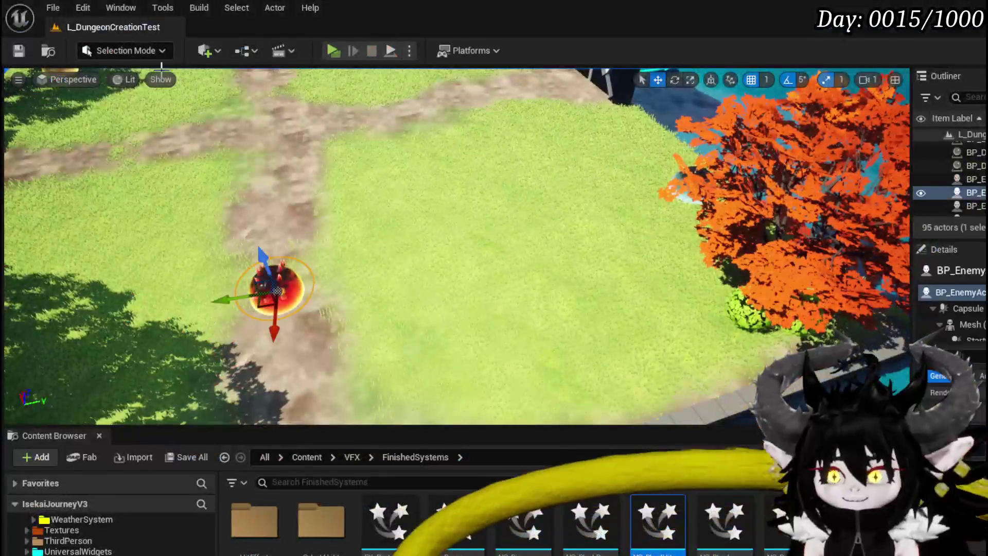
- Nudge BP_EnemyBattler's Mesh getter slightly left, then switch to the BP_LineMarker_Child blueprint
{"action": "left_click", "coordinate": [18, 50]}
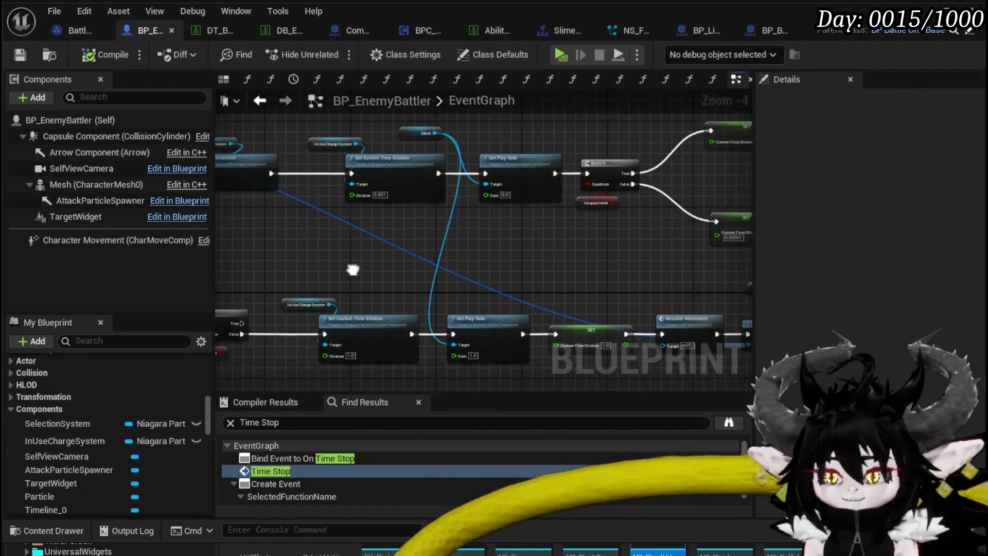
{"action": "left_click_drag", "start_coordinate": [455, 171], "coordinate": [439, 177]}
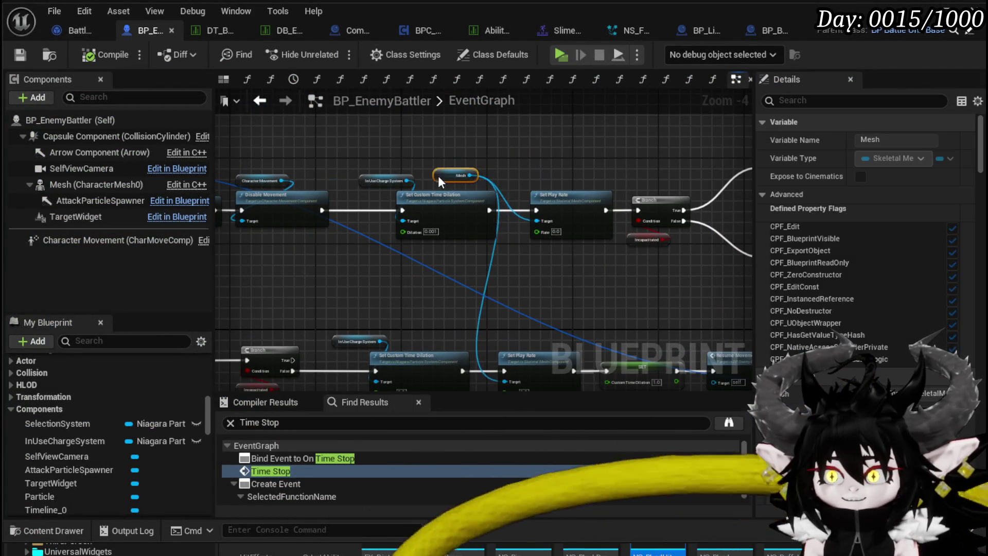
{"action": "left_click", "coordinate": [328, 183]}
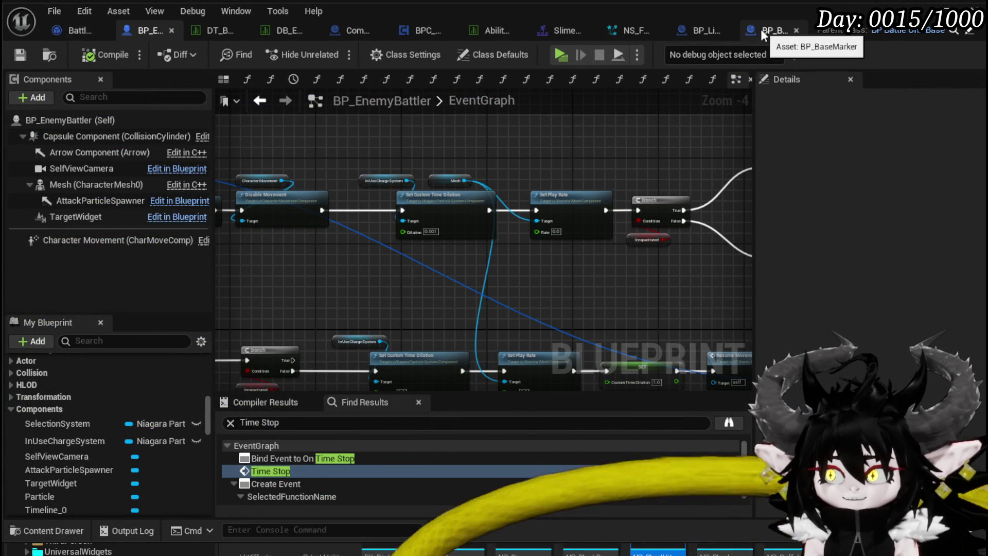
{"action": "left_click", "coordinate": [692, 29]}
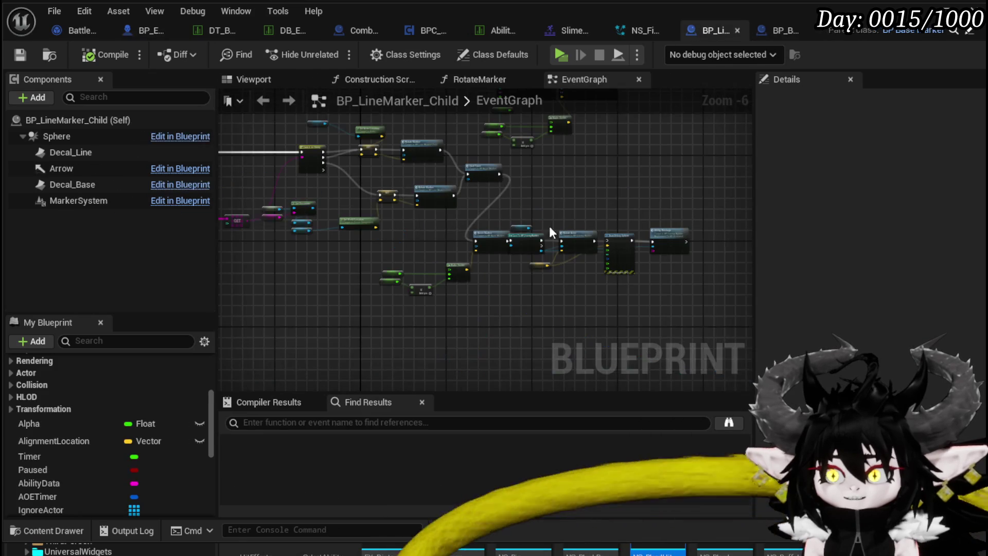
- Switch to BP_BaseMarker and bring its Server_Stop event chain into view
{"action": "left_click_drag", "start_coordinate": [720, 281], "coordinate": [583, 292]}
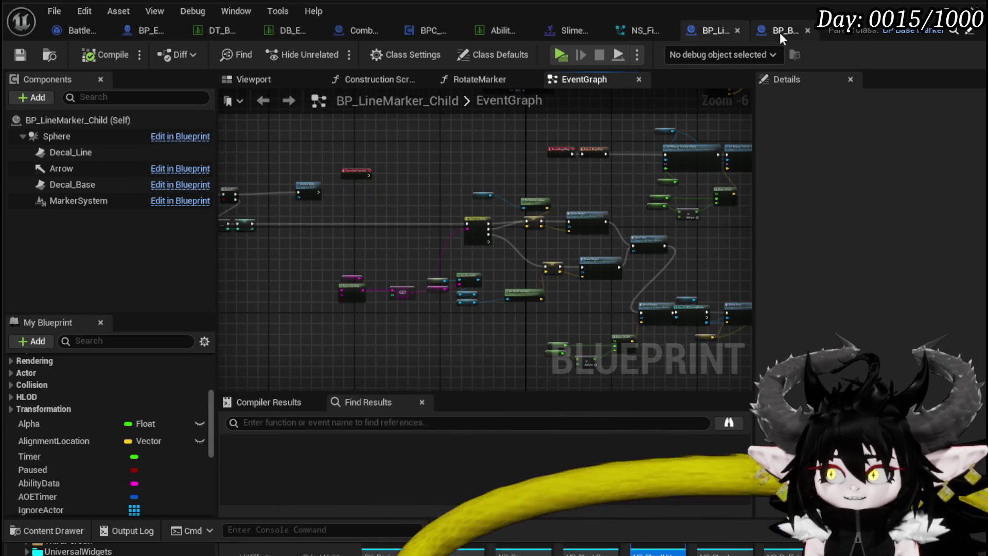
{"action": "left_click", "coordinate": [780, 32]}
{"action": "left_click", "coordinate": [449, 171]}
{"action": "scroll", "coordinate": [447, 166], "scroll_direction": "down", "scroll_amount": 2}
{"action": "left_click_drag", "start_coordinate": [447, 166], "coordinate": [576, 185]}
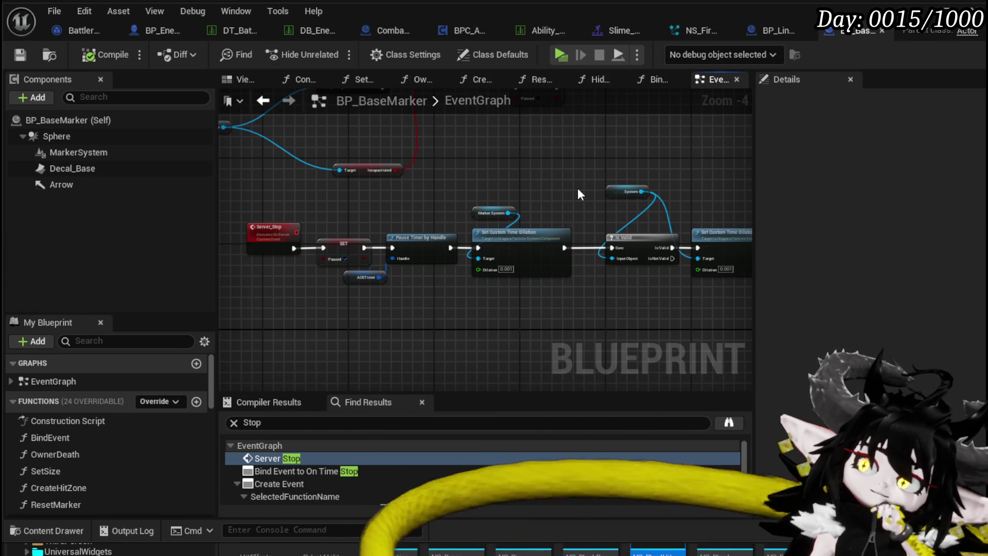
- Move the System getter left and the second Set Custom Time Dilation node right
{"action": "mouse_move", "coordinate": [577, 188]}
{"action": "left_mouse_down"}
{"action": "mouse_move", "coordinate": [440, 166]}
{"action": "mouse_move", "coordinate": [322, 164]}
{"action": "left_mouse_up"}
{"action": "scroll", "coordinate": [427, 171], "scroll_direction": "up", "scroll_amount": 4}
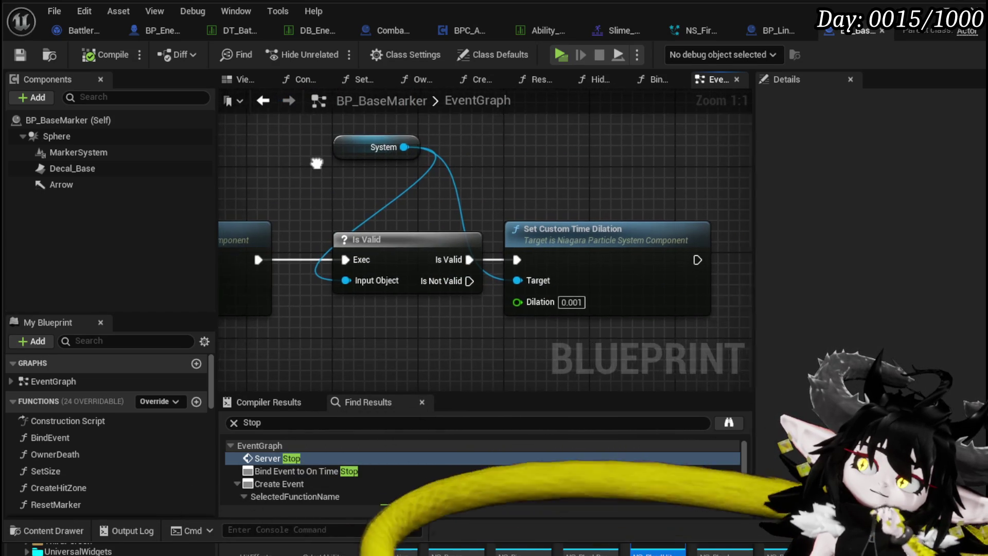
{"action": "mouse_move", "coordinate": [561, 190]}
{"action": "left_mouse_down"}
{"action": "mouse_move", "coordinate": [506, 179]}
{"action": "mouse_move", "coordinate": [586, 189]}
{"action": "left_mouse_up"}
{"action": "left_click_drag", "start_coordinate": [383, 157], "coordinate": [260, 166]}
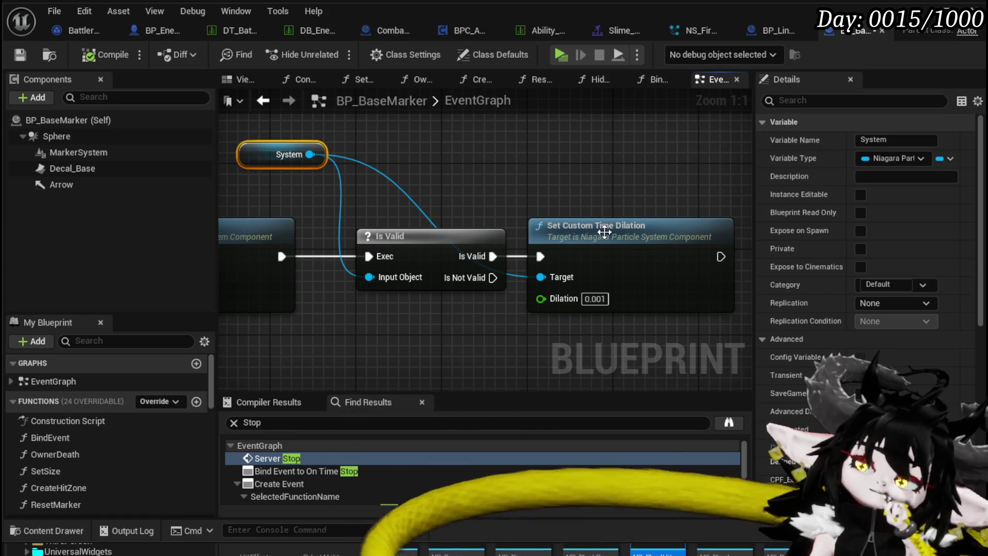
{"action": "left_click_drag", "start_coordinate": [601, 227], "coordinate": [666, 228]}
{"action": "mouse_move", "coordinate": [604, 202]}
{"action": "left_mouse_down"}
{"action": "mouse_move", "coordinate": [523, 183]}
{"action": "mouse_move", "coordinate": [595, 192]}
{"action": "left_mouse_up"}
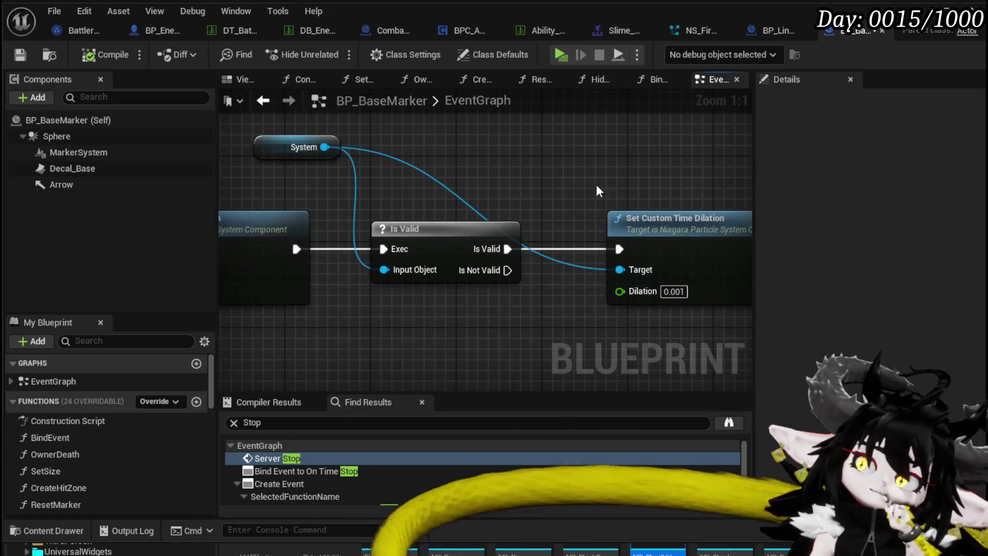
{"action": "left_click", "coordinate": [288, 150]}
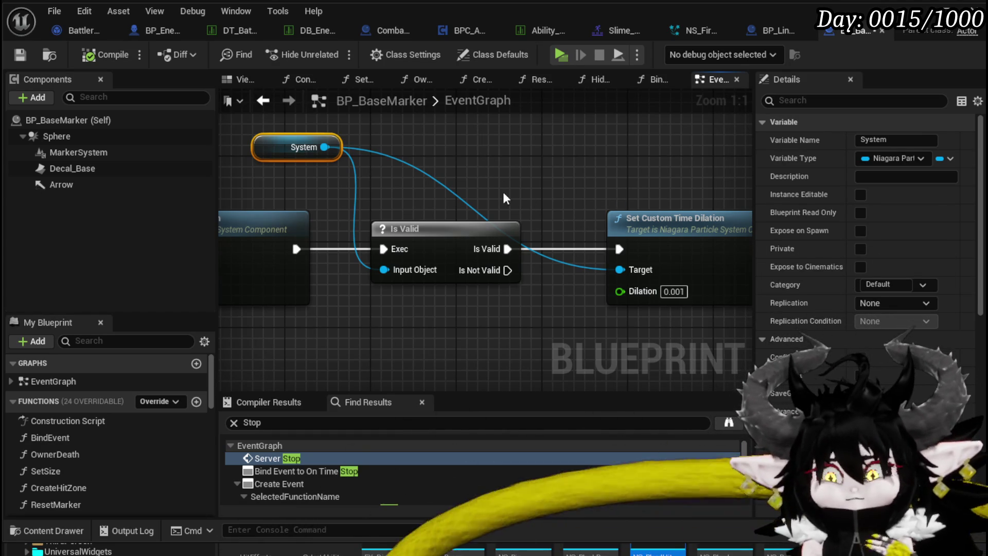
- Pan and zoom around Server_Stop to inspect the Marker System and time-dilation nodes
{"action": "scroll", "coordinate": [504, 199], "scroll_direction": "down", "scroll_amount": 8}
{"action": "scroll", "coordinate": [478, 207], "scroll_direction": "up", "scroll_amount": 5}
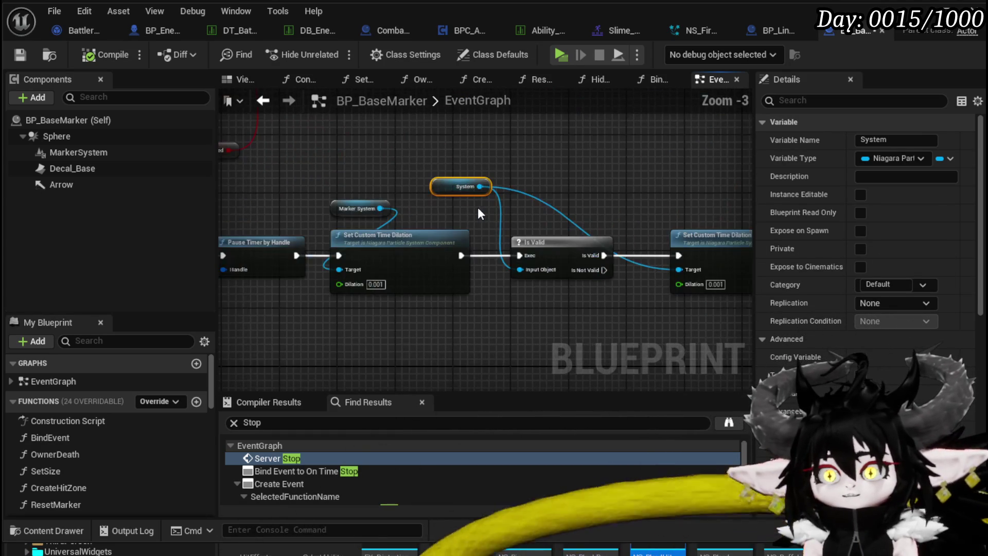
{"action": "left_click_drag", "start_coordinate": [477, 207], "coordinate": [427, 248]}
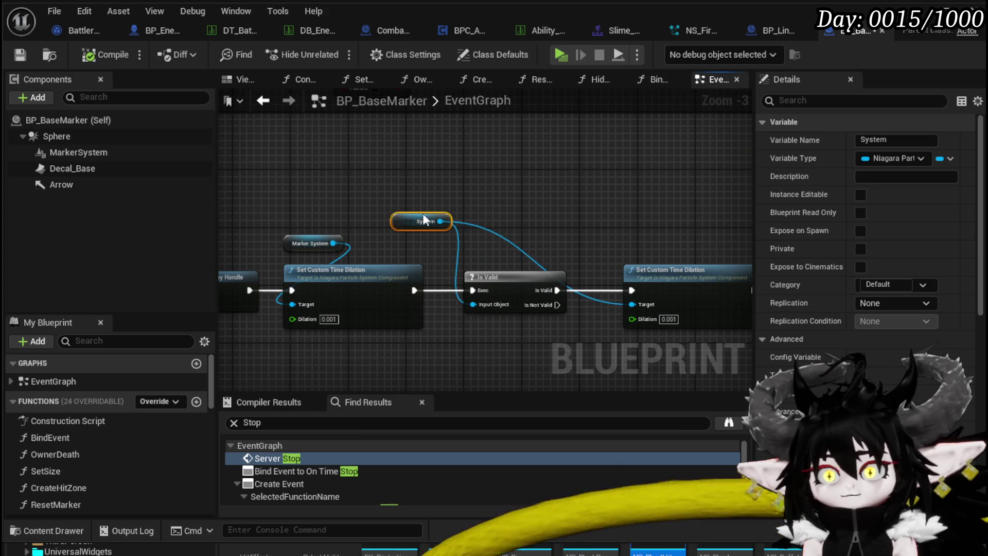
{"action": "scroll", "coordinate": [453, 203], "scroll_direction": "down", "scroll_amount": 1}
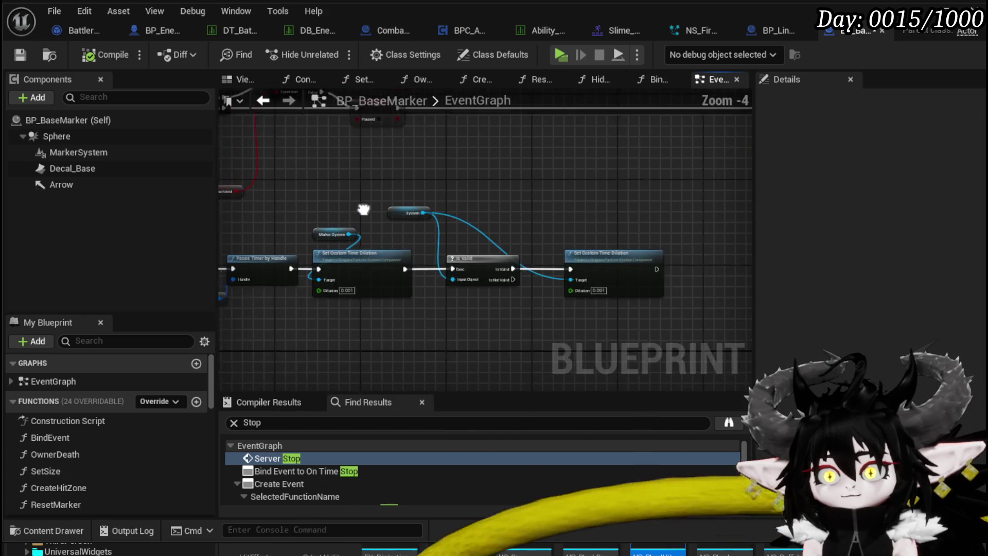
{"action": "left_click", "coordinate": [348, 231]}
{"action": "mouse_move", "coordinate": [348, 230]}
{"action": "left_mouse_down"}
{"action": "mouse_move", "coordinate": [410, 218]}
{"action": "mouse_move", "coordinate": [480, 280]}
{"action": "mouse_move", "coordinate": [329, 294]}
{"action": "mouse_move", "coordinate": [419, 221]}
{"action": "left_mouse_up"}
{"action": "scroll", "coordinate": [481, 280], "scroll_direction": "down", "scroll_amount": 2}
{"action": "scroll", "coordinate": [504, 243], "scroll_direction": "up", "scroll_amount": 2}
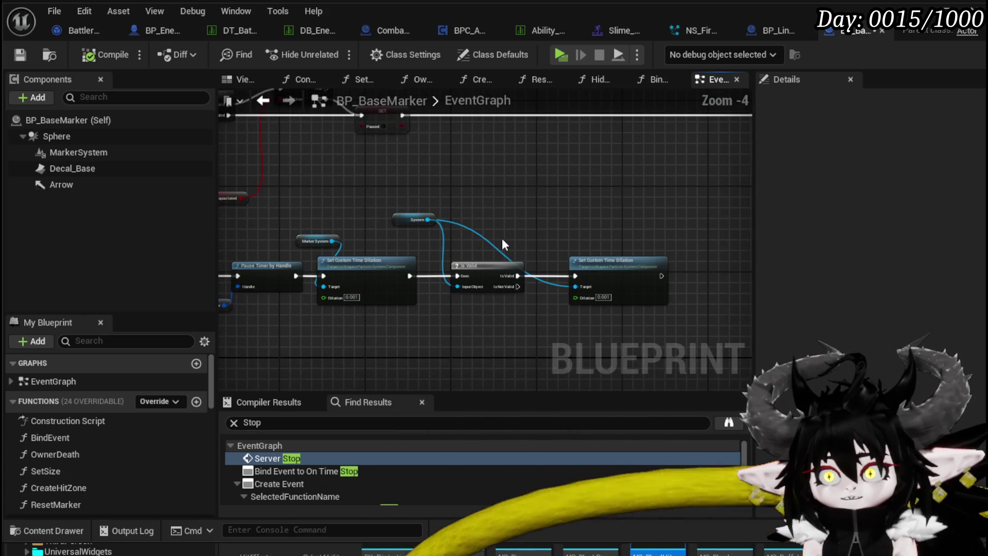
{"action": "scroll", "coordinate": [532, 222], "scroll_direction": "down", "scroll_amount": 3}
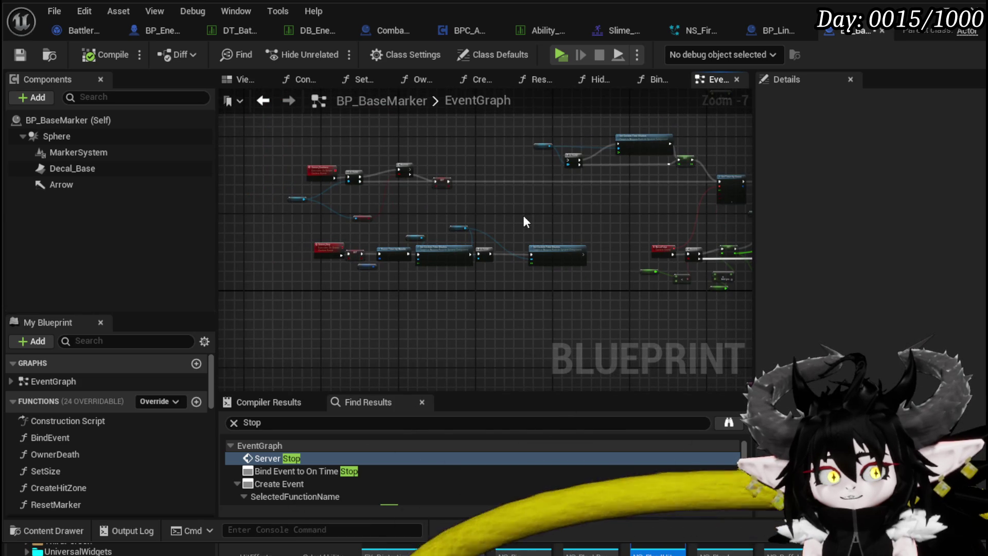
{"action": "scroll", "coordinate": [525, 221], "scroll_direction": "up", "scroll_amount": 2}
{"action": "mouse_move", "coordinate": [494, 242]}
{"action": "left_mouse_down"}
{"action": "mouse_move", "coordinate": [452, 276]}
{"action": "mouse_move", "coordinate": [403, 270]}
{"action": "mouse_move", "coordinate": [518, 165]}
{"action": "left_mouse_up"}
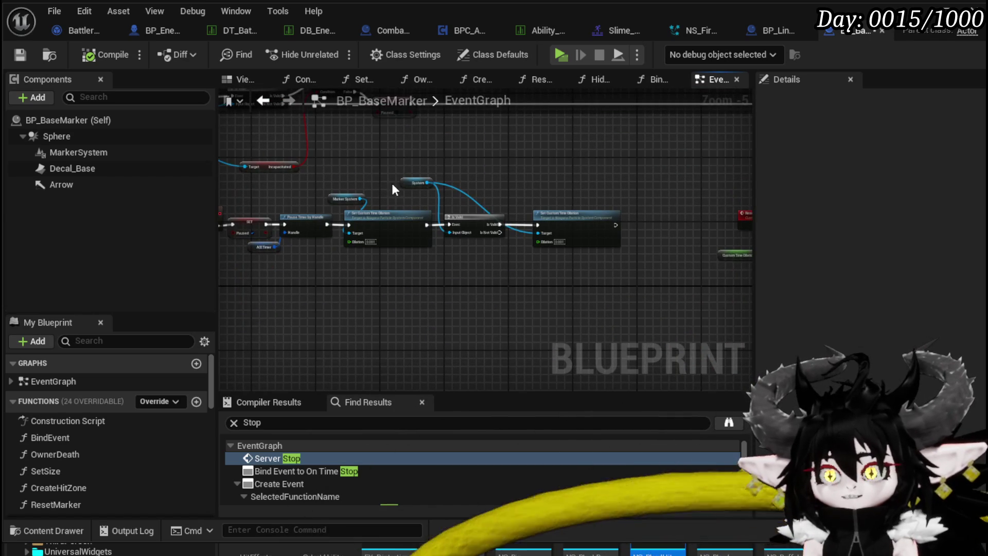
{"action": "left_click_drag", "start_coordinate": [446, 171], "coordinate": [446, 173]}
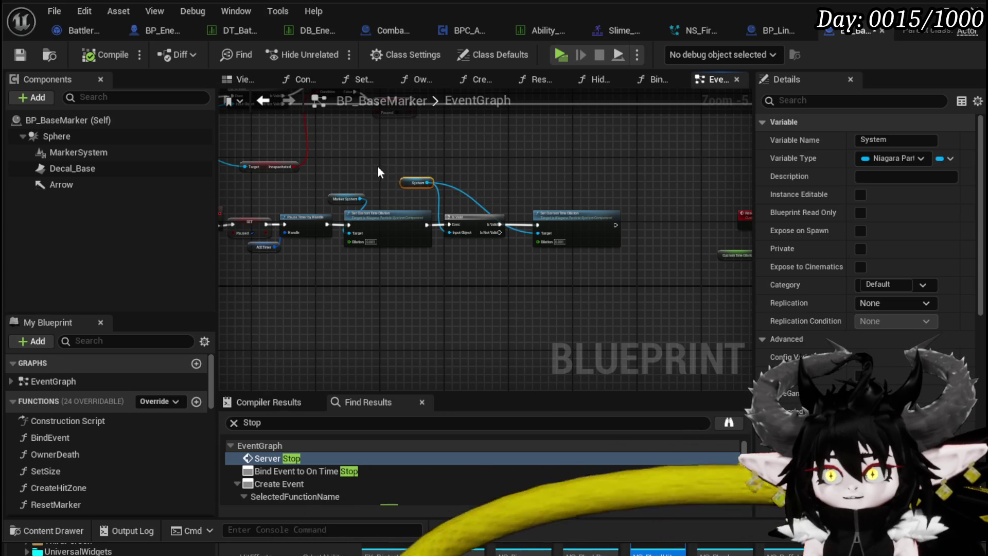
{"action": "scroll", "coordinate": [302, 237], "scroll_direction": "down", "scroll_amount": 3}
{"action": "mouse_move", "coordinate": [373, 138]}
{"action": "left_mouse_down"}
{"action": "mouse_move", "coordinate": [382, 247]}
{"action": "mouse_move", "coordinate": [427, 289]}
{"action": "mouse_move", "coordinate": [381, 294]}
{"action": "mouse_move", "coordinate": [554, 159]}
{"action": "mouse_move", "coordinate": [353, 280]}
{"action": "mouse_move", "coordinate": [434, 214]}
{"action": "mouse_move", "coordinate": [435, 297]}
{"action": "mouse_move", "coordinate": [353, 116]}
{"action": "left_mouse_up"}
{"action": "scroll", "coordinate": [354, 117], "scroll_direction": "down", "scroll_amount": 2}
{"action": "mouse_move", "coordinate": [489, 254]}
{"action": "left_mouse_down"}
{"action": "mouse_move", "coordinate": [507, 214]}
{"action": "mouse_move", "coordinate": [549, 230]}
{"action": "mouse_move", "coordinate": [406, 339]}
{"action": "left_mouse_up"}
{"action": "scroll", "coordinate": [549, 230], "scroll_direction": "up", "scroll_amount": 7}
{"action": "scroll", "coordinate": [405, 339], "scroll_direction": "down", "scroll_amount": 4}
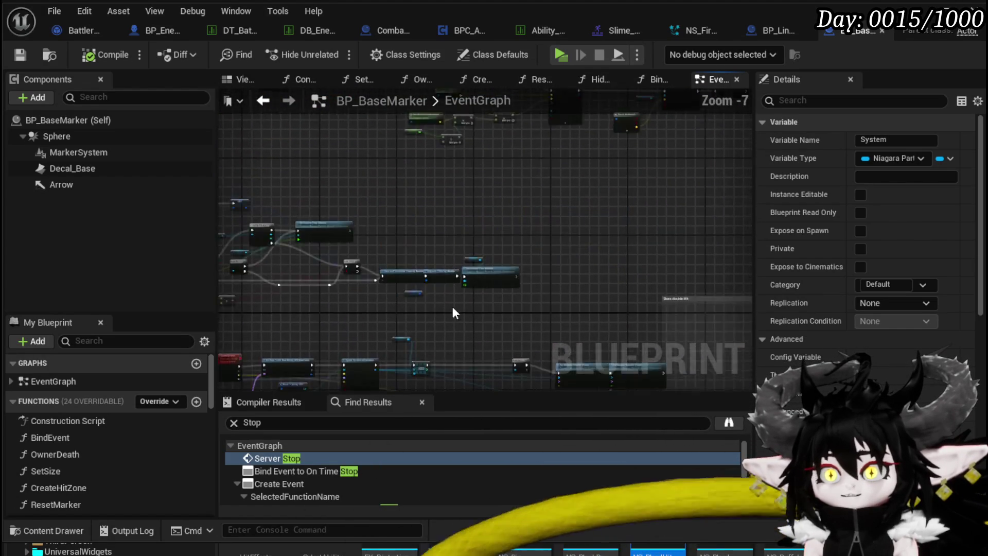
- Move the System Array getter right beside the ADD node
{"action": "left_click_drag", "start_coordinate": [453, 307], "coordinate": [427, 225]}
{"action": "scroll", "coordinate": [427, 225], "scroll_direction": "up", "scroll_amount": 3}
{"action": "mouse_move", "coordinate": [520, 295]}
{"action": "left_mouse_down"}
{"action": "mouse_move", "coordinate": [743, 285]}
{"action": "mouse_move", "coordinate": [682, 292]}
{"action": "left_mouse_up"}
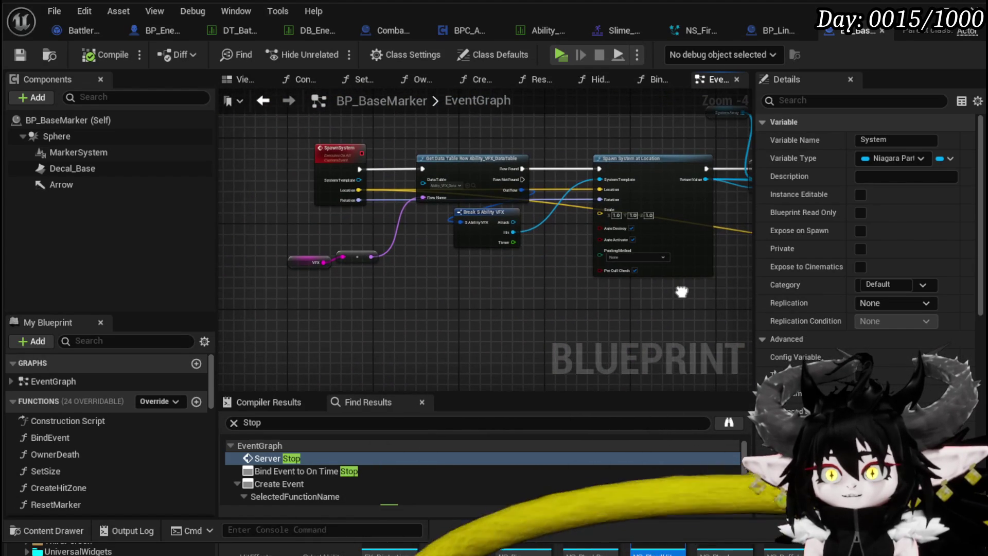
{"action": "left_click_drag", "start_coordinate": [546, 286], "coordinate": [311, 297]}
{"action": "left_click_drag", "start_coordinate": [591, 134], "coordinate": [366, 164]}
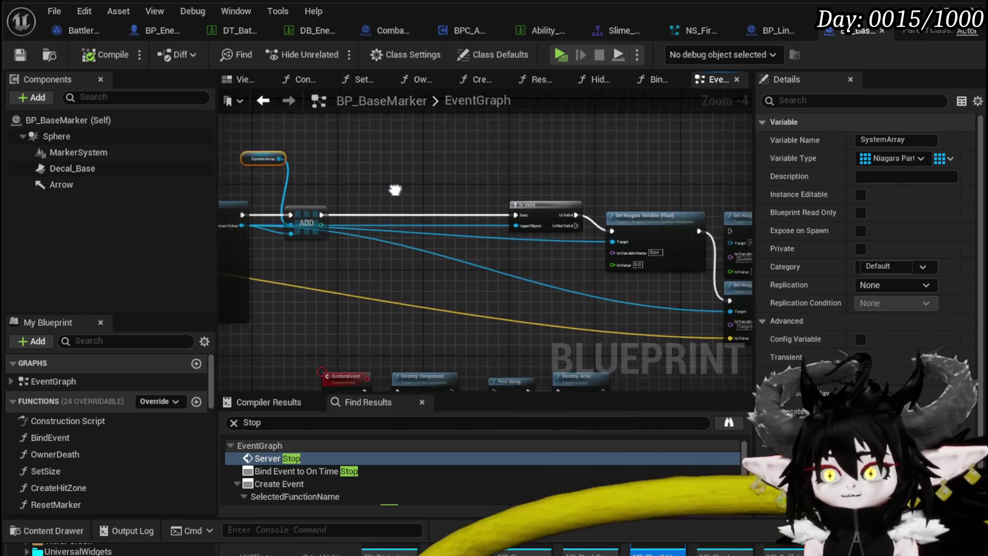
{"action": "scroll", "coordinate": [586, 180], "scroll_direction": "up", "scroll_amount": 2}
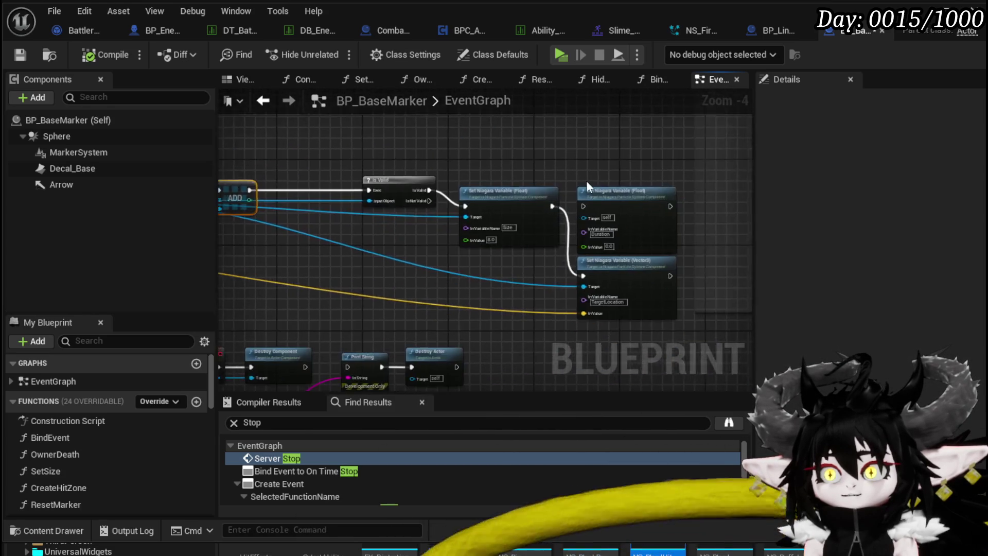
{"action": "scroll", "coordinate": [338, 178], "scroll_direction": "down", "scroll_amount": 1}
{"action": "left_click_drag", "start_coordinate": [337, 177], "coordinate": [476, 194]}
- Place a SystemArray getter above the System getter at the Server_Stop time-dilation nodes
{"action": "scroll", "coordinate": [430, 162], "scroll_direction": "down", "scroll_amount": 2}
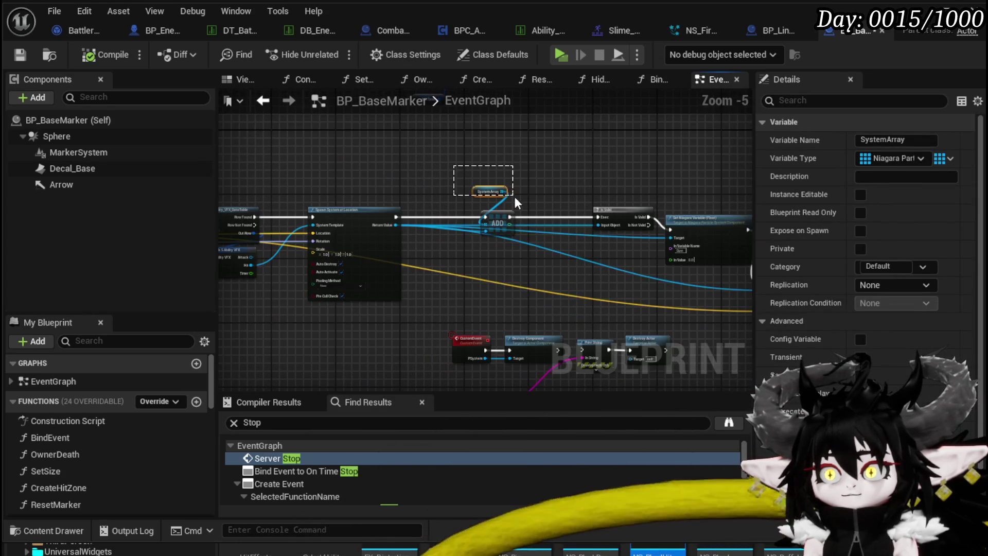
{"action": "scroll", "coordinate": [515, 197], "scroll_direction": "down", "scroll_amount": 3}
{"action": "scroll", "coordinate": [437, 197], "scroll_direction": "up", "scroll_amount": 2}
{"action": "scroll", "coordinate": [437, 218], "scroll_direction": "up", "scroll_amount": 4}
{"action": "scroll", "coordinate": [489, 364], "scroll_direction": "down", "scroll_amount": 1}
{"action": "mouse_move", "coordinate": [489, 364]}
{"action": "left_mouse_down"}
{"action": "mouse_move", "coordinate": [538, 280]}
{"action": "mouse_move", "coordinate": [286, 267]}
{"action": "mouse_move", "coordinate": [237, 335]}
{"action": "mouse_move", "coordinate": [130, 378]}
{"action": "left_mouse_up"}
{"action": "left_click_drag", "start_coordinate": [567, 247], "coordinate": [524, 311]}
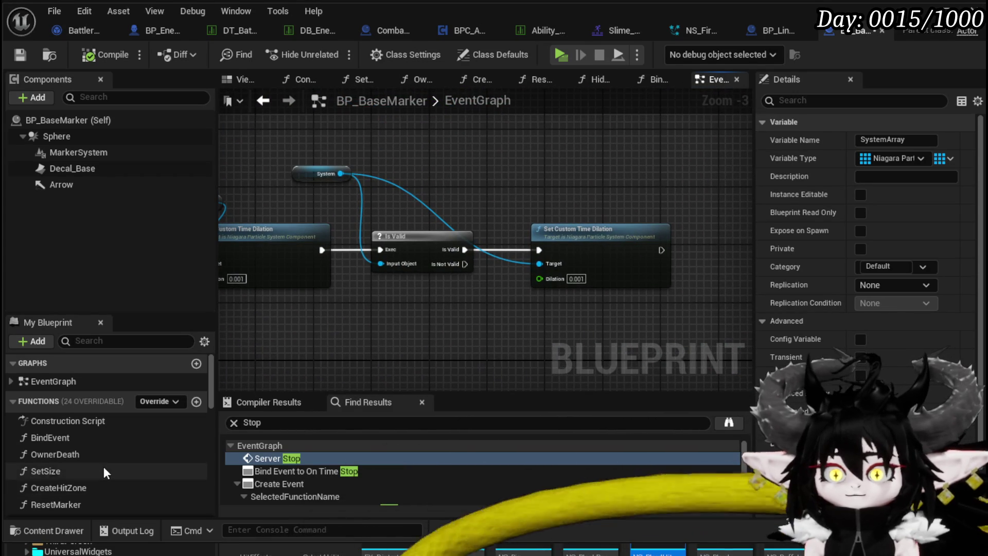
{"action": "scroll", "coordinate": [104, 472], "scroll_direction": "down", "scroll_amount": 10}
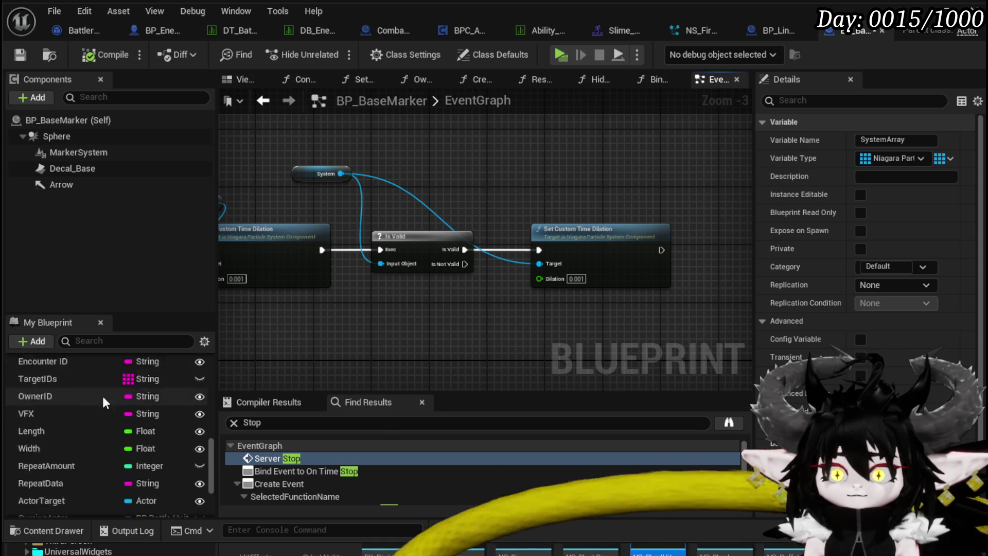
{"action": "scroll", "coordinate": [146, 424], "scroll_direction": "down", "scroll_amount": 2}
{"action": "mouse_move", "coordinate": [67, 487]}
{"action": "left_mouse_down"}
{"action": "mouse_move", "coordinate": [304, 152]}
{"action": "mouse_move", "coordinate": [382, 194]}
{"action": "left_mouse_up"}
{"action": "left_click", "coordinate": [334, 160]}
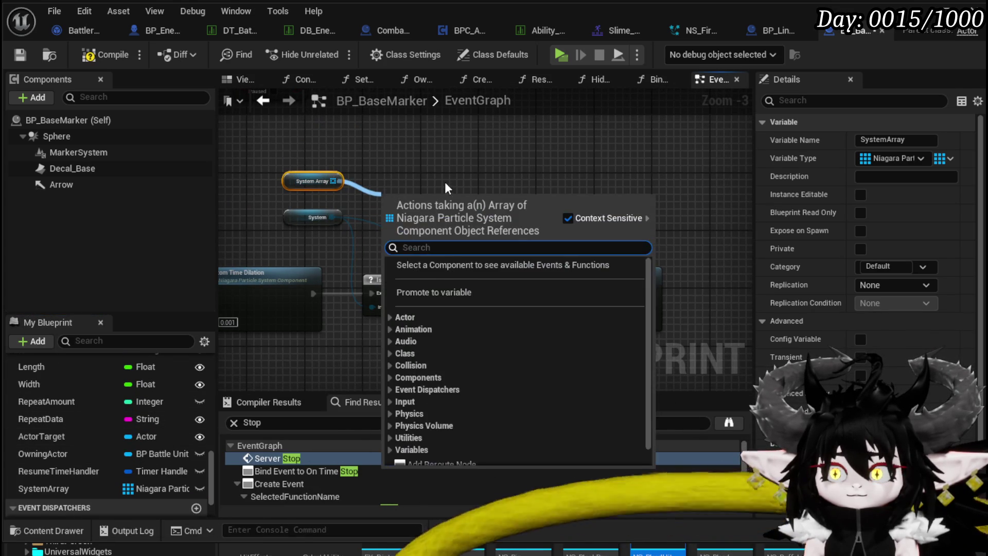
- Add a Branch whose True runs a For Each Loop over System Array, beside Set Custom Time Dilation
{"action": "type", "text": "Empty"}
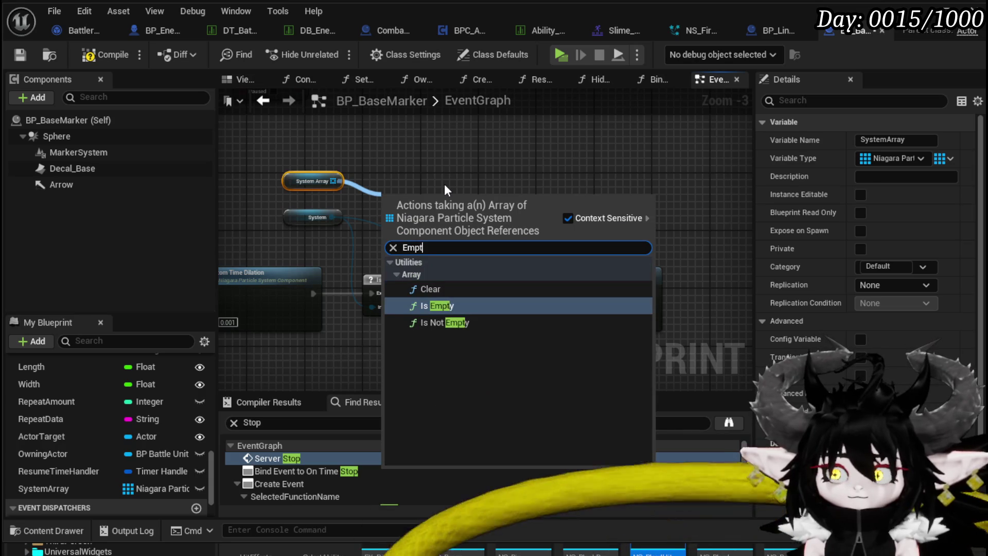
{"action": "key", "text": "Return"}
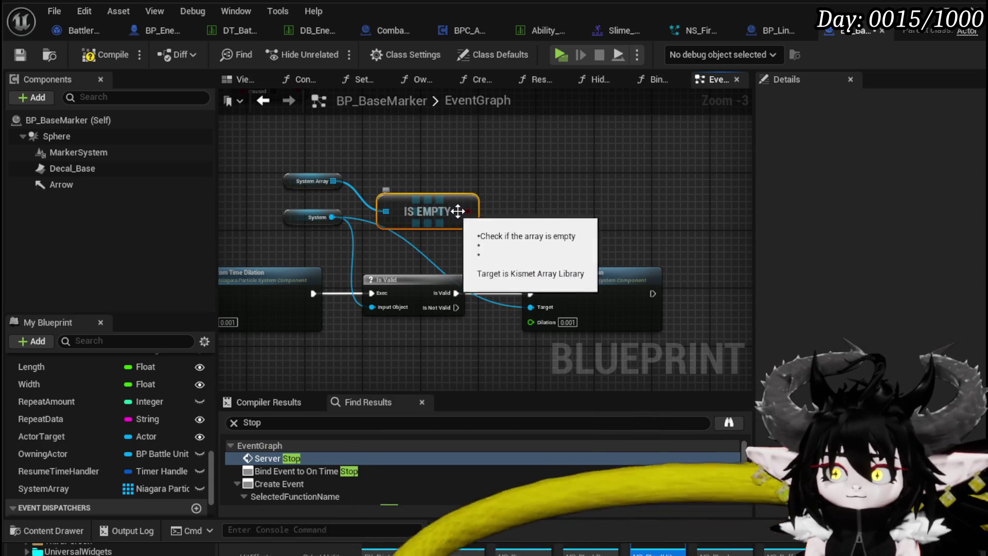
{"action": "left_click_drag", "start_coordinate": [469, 211], "coordinate": [502, 211]}
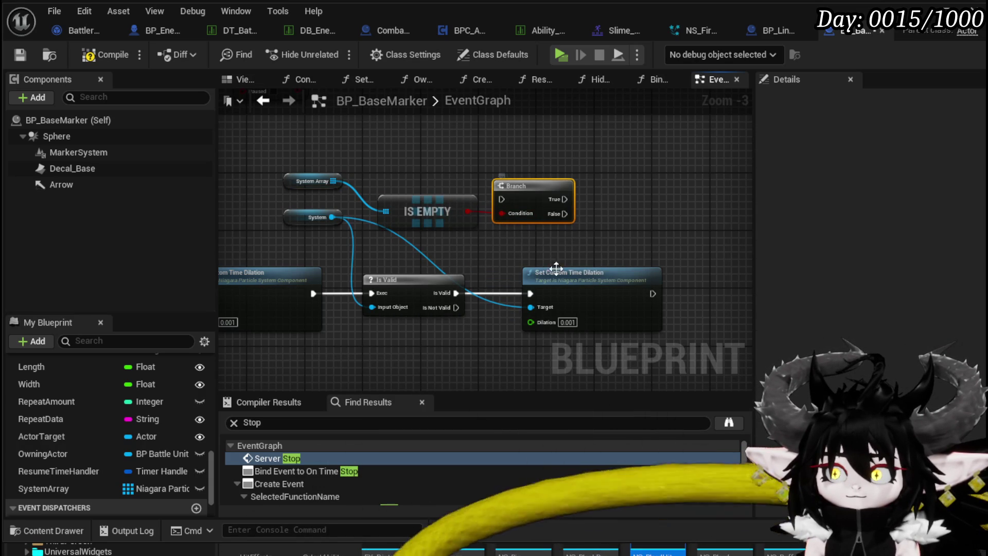
{"action": "left_click_drag", "start_coordinate": [631, 189], "coordinate": [631, 186]}
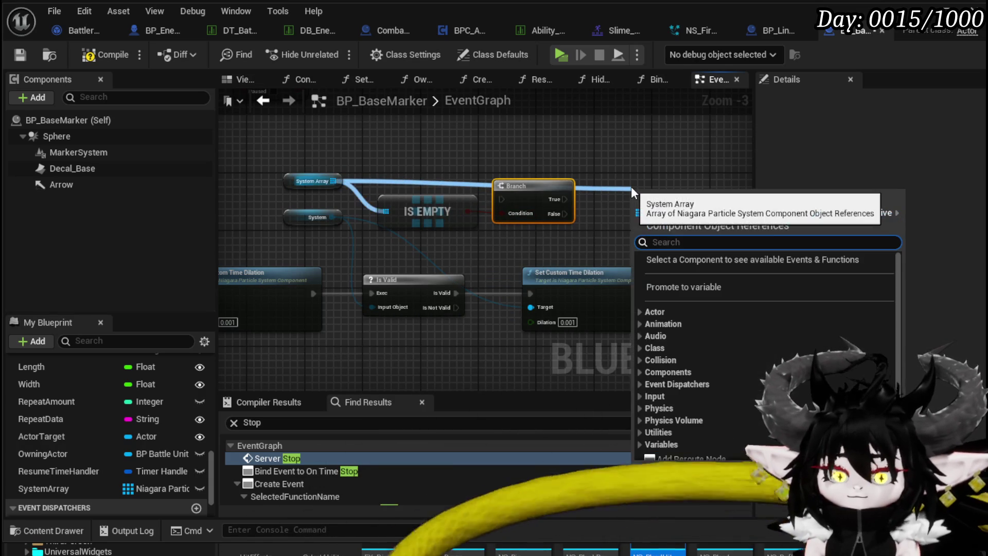
{"action": "type", "text": "Loop"}
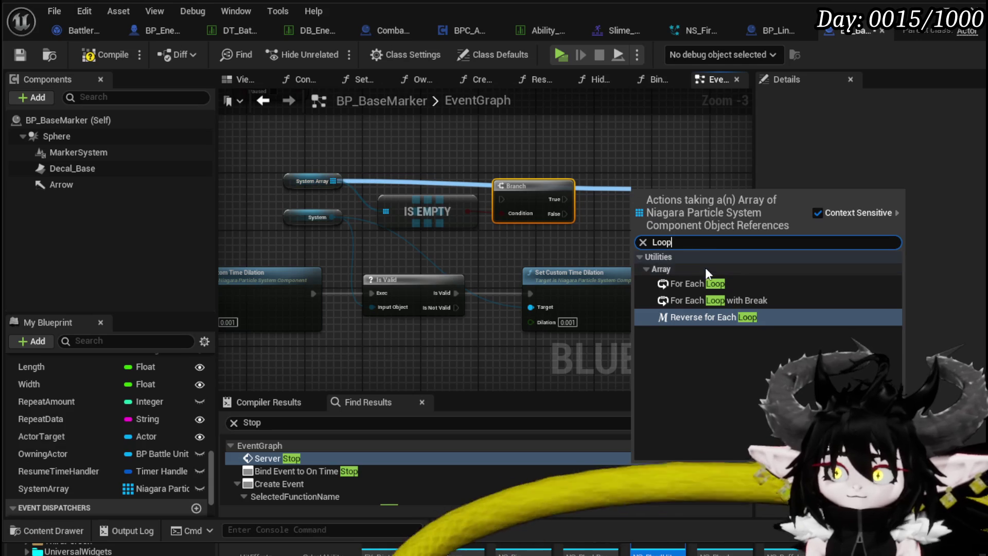
{"action": "left_click", "coordinate": [703, 280]}
{"action": "left_click_drag", "start_coordinate": [625, 206], "coordinate": [638, 207]}
{"action": "mouse_move", "coordinate": [426, 294]}
{"action": "left_mouse_down"}
{"action": "mouse_move", "coordinate": [651, 204]}
{"action": "mouse_move", "coordinate": [629, 218]}
{"action": "mouse_move", "coordinate": [615, 213]}
{"action": "left_mouse_up"}
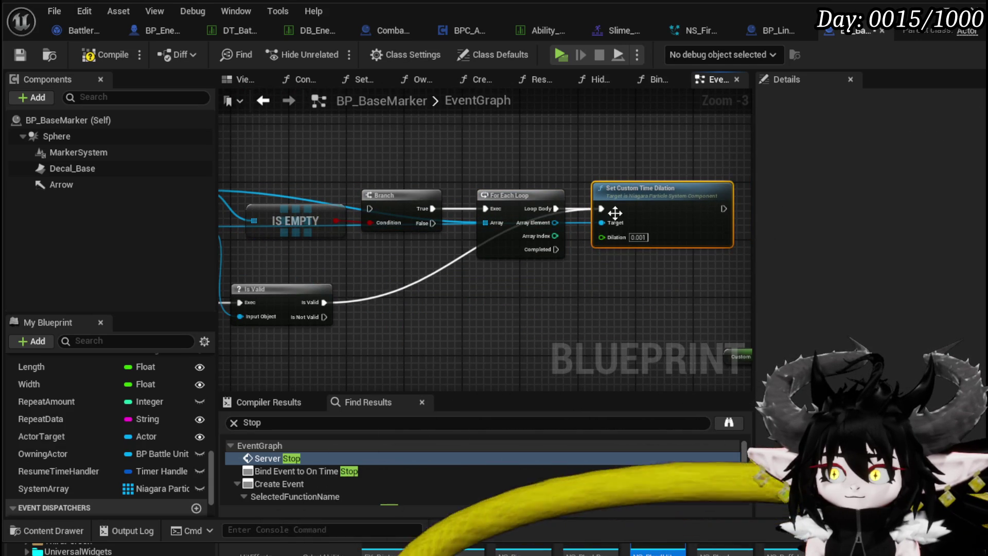
{"action": "left_click_drag", "start_coordinate": [449, 236], "coordinate": [486, 255]}
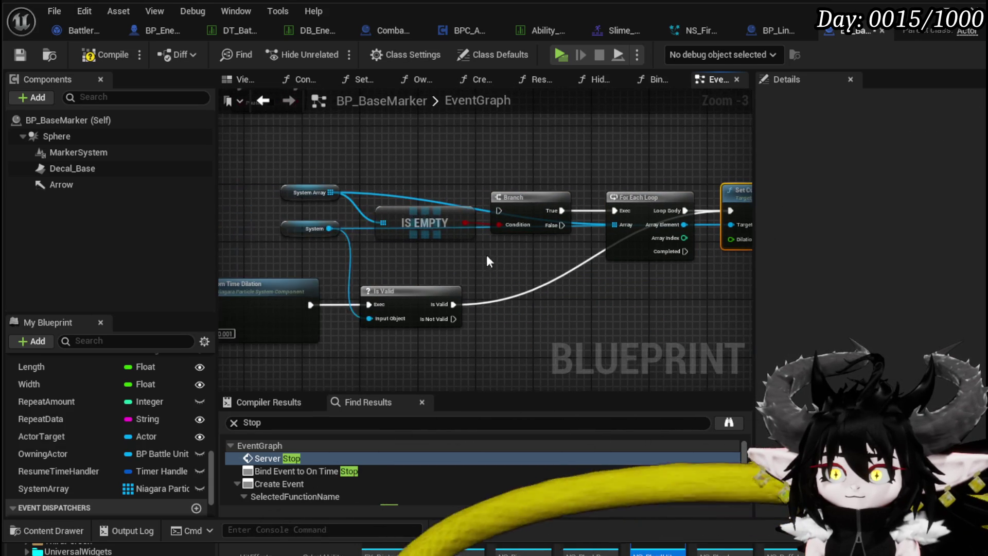
{"action": "left_click", "coordinate": [365, 229]}
- Run the Time Dilation event into the Branch, conditioned on System Array Is Not Empty
{"action": "left_click_drag", "start_coordinate": [460, 204], "coordinate": [499, 211]}
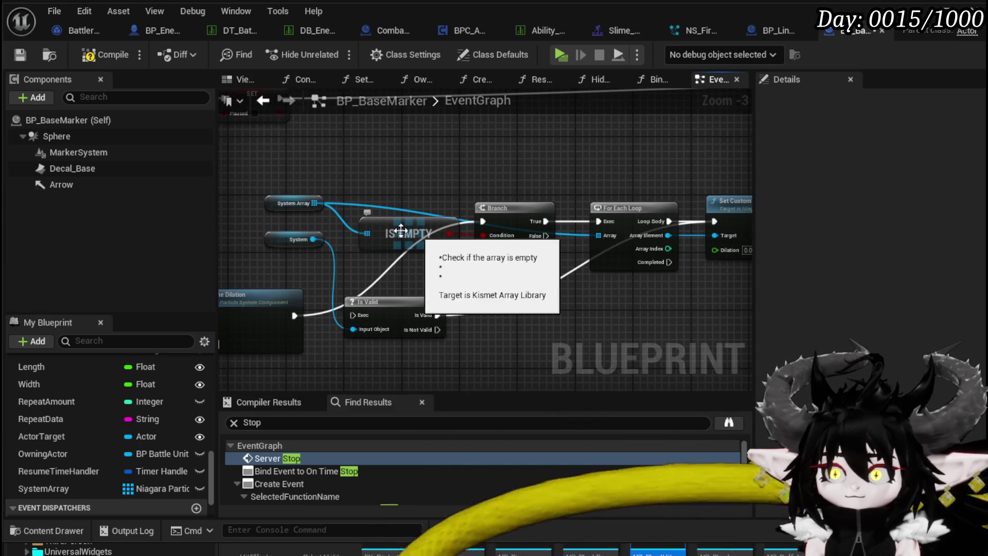
{"action": "left_click_drag", "start_coordinate": [315, 203], "coordinate": [380, 173]}
{"action": "type", "text": "not"}
{"action": "key", "text": "Return"}
{"action": "mouse_move", "coordinate": [422, 182]}
{"action": "left_mouse_down"}
{"action": "mouse_move", "coordinate": [408, 183]}
{"action": "mouse_move", "coordinate": [483, 235]}
{"action": "left_mouse_up"}
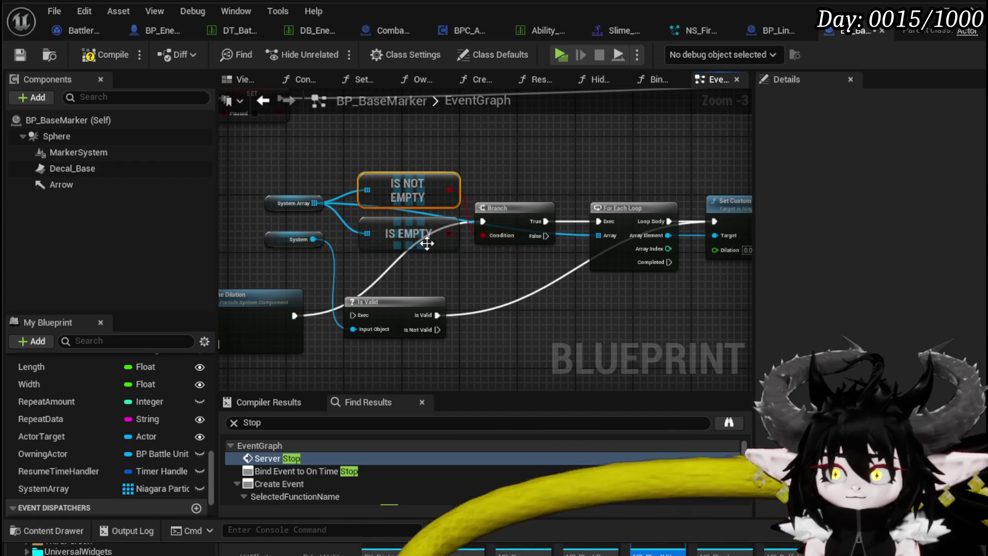
{"action": "left_click_drag", "start_coordinate": [410, 185], "coordinate": [410, 249]}
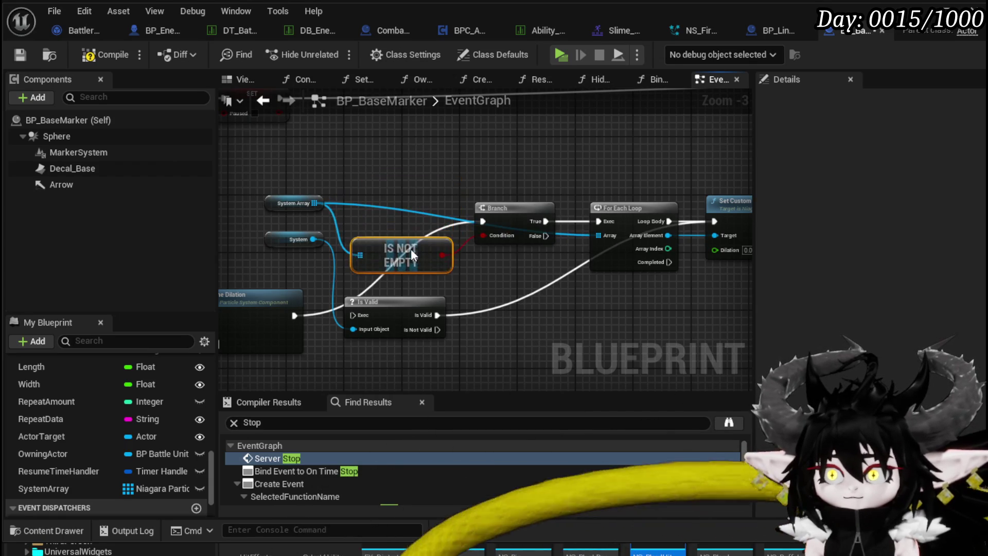
{"action": "left_click_drag", "start_coordinate": [289, 204], "coordinate": [389, 205]}
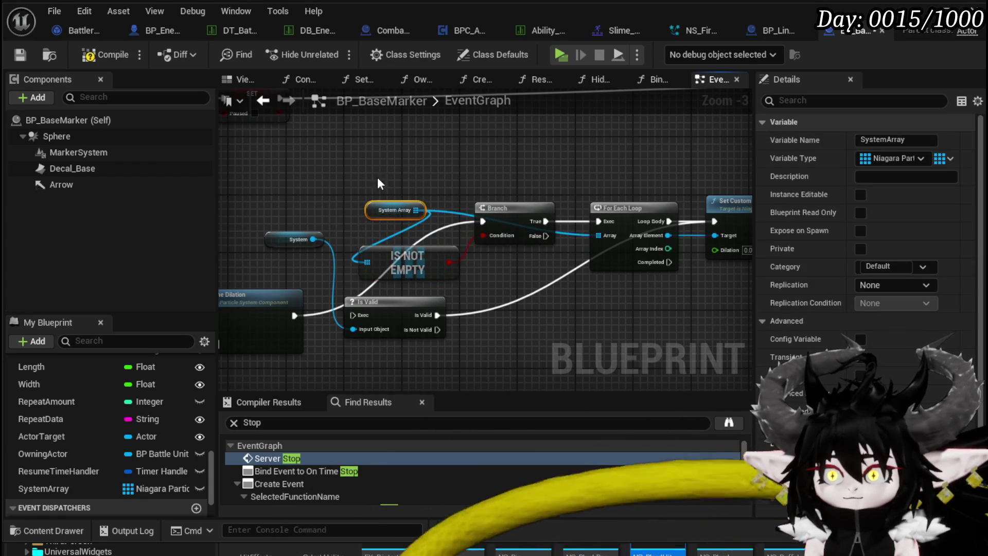
{"action": "scroll", "coordinate": [338, 209], "scroll_direction": "down", "scroll_amount": 2}
{"action": "left_click_drag", "start_coordinate": [548, 257], "coordinate": [548, 257]}
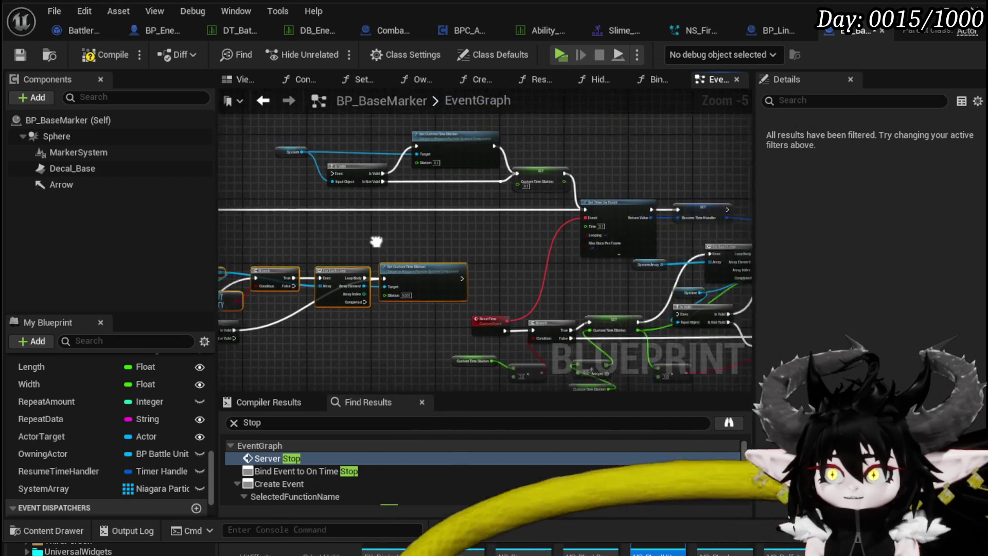
- Delete the Is Valid node and the two reroute points on the resume chain
{"action": "scroll", "coordinate": [426, 218], "scroll_direction": "up", "scroll_amount": 2}
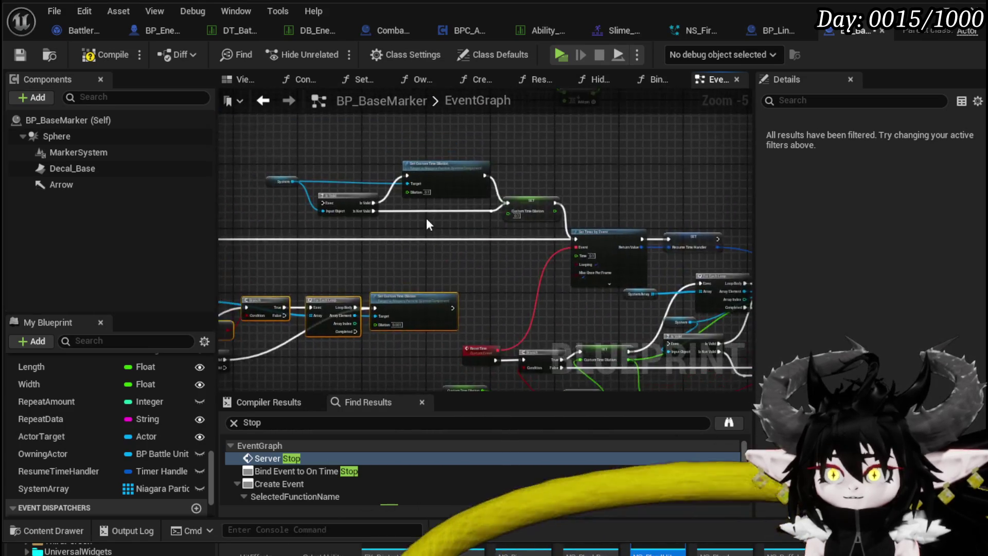
{"action": "scroll", "coordinate": [418, 241], "scroll_direction": "down", "scroll_amount": 1}
{"action": "mouse_move", "coordinate": [578, 227]}
{"action": "left_mouse_down"}
{"action": "mouse_move", "coordinate": [703, 214]}
{"action": "mouse_move", "coordinate": [441, 189]}
{"action": "mouse_move", "coordinate": [508, 180]}
{"action": "mouse_move", "coordinate": [452, 238]}
{"action": "mouse_move", "coordinate": [514, 239]}
{"action": "mouse_move", "coordinate": [561, 288]}
{"action": "mouse_move", "coordinate": [232, 241]}
{"action": "mouse_move", "coordinate": [581, 273]}
{"action": "left_mouse_up"}
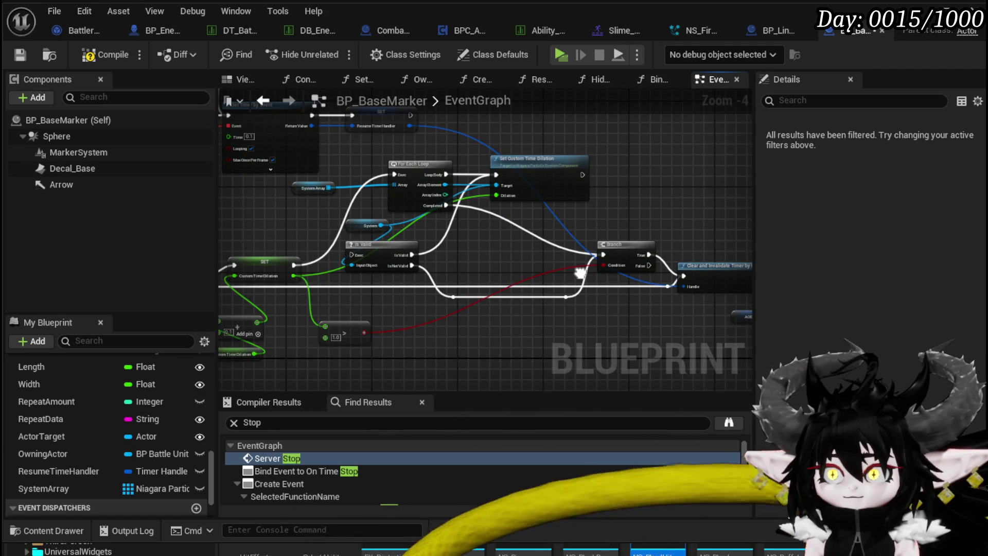
{"action": "scroll", "coordinate": [523, 183], "scroll_direction": "up", "scroll_amount": 1}
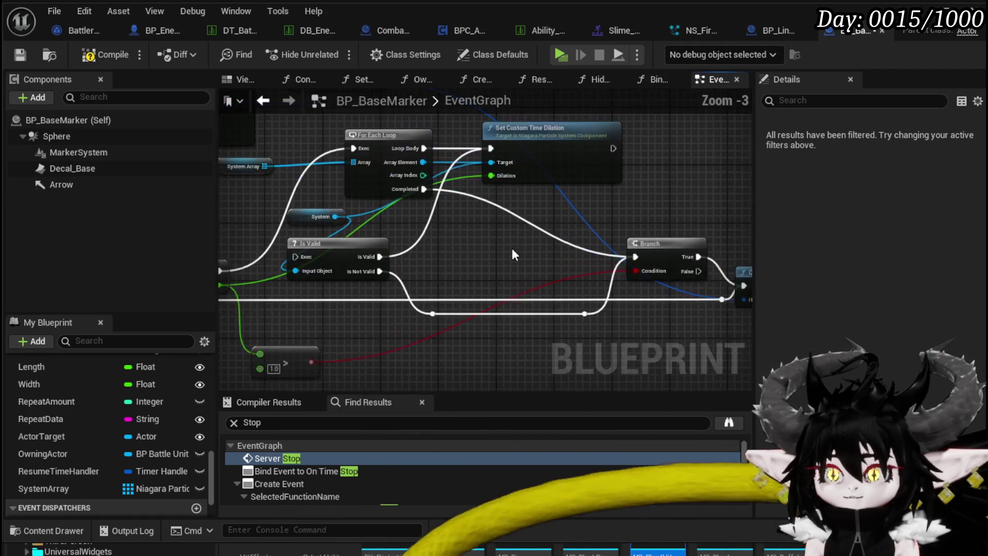
{"action": "left_click_drag", "start_coordinate": [326, 177], "coordinate": [355, 192]}
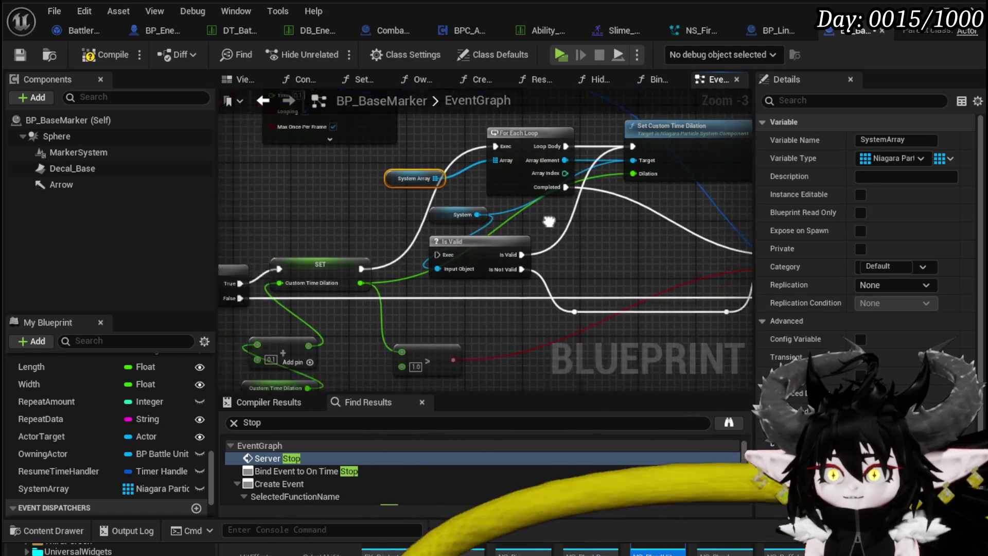
{"action": "mouse_move", "coordinate": [599, 218]}
{"action": "left_mouse_down"}
{"action": "mouse_move", "coordinate": [341, 220]}
{"action": "mouse_move", "coordinate": [440, 230]}
{"action": "left_mouse_up"}
{"action": "left_click_drag", "start_coordinate": [367, 251], "coordinate": [368, 252]}
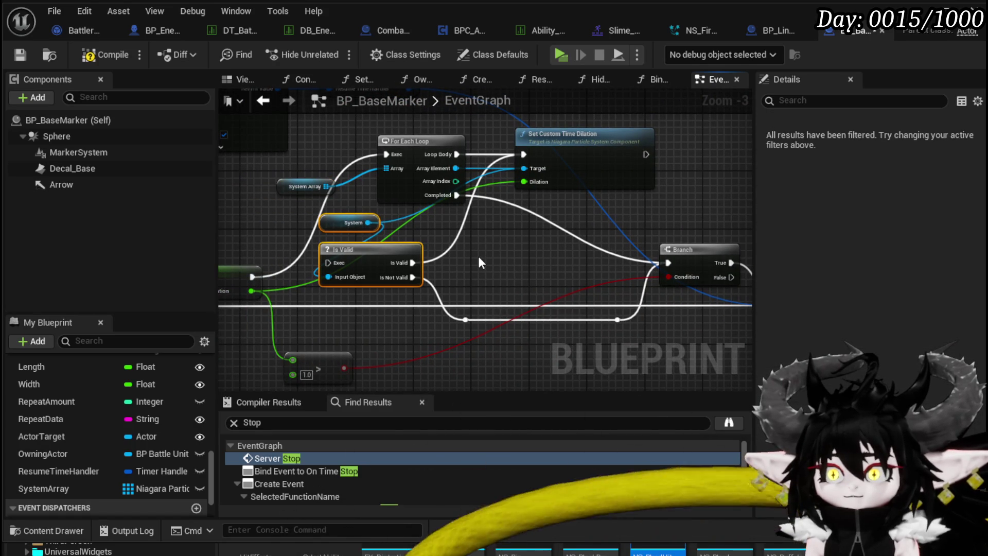
{"action": "key", "text": "Delete"}
{"action": "left_click_drag", "start_coordinate": [478, 256], "coordinate": [427, 239]}
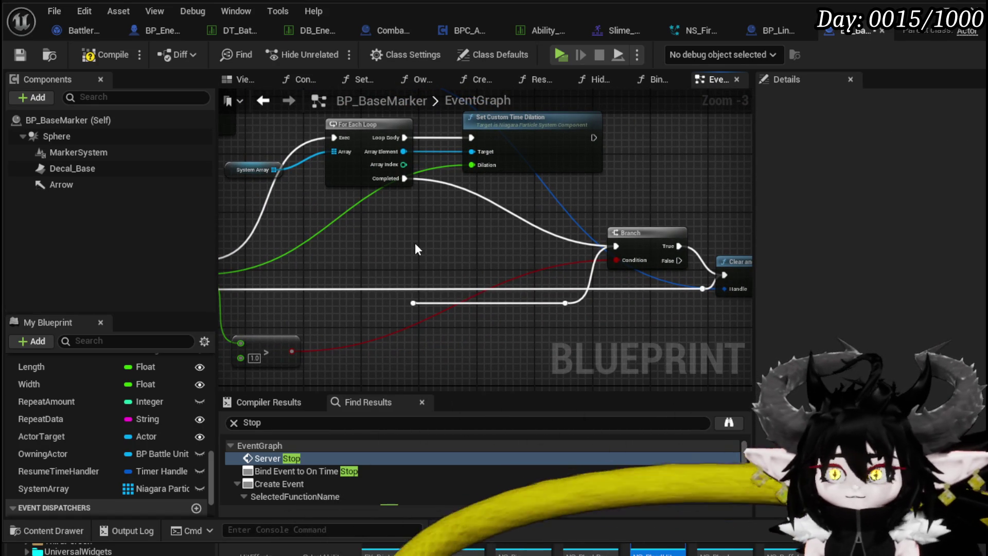
{"action": "key", "text": "ctrl+z"}
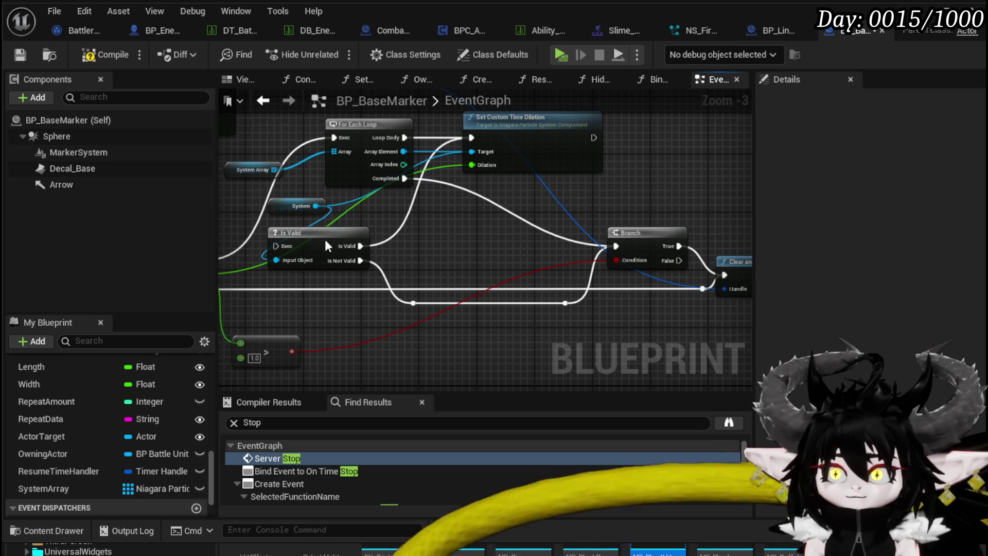
{"action": "key", "text": "Delete"}
{"action": "left_click_drag", "start_coordinate": [412, 315], "coordinate": [582, 286]}
{"action": "key", "text": "Delete"}
- Place System Array above the For Each Loop and delete the leftover System node
{"action": "mouse_move", "coordinate": [403, 246]}
{"action": "left_mouse_down"}
{"action": "mouse_move", "coordinate": [324, 225]}
{"action": "mouse_move", "coordinate": [404, 227]}
{"action": "mouse_move", "coordinate": [297, 193]}
{"action": "left_mouse_up"}
{"action": "scroll", "coordinate": [403, 227], "scroll_direction": "down", "scroll_amount": 2}
{"action": "scroll", "coordinate": [297, 194], "scroll_direction": "up", "scroll_amount": 3}
{"action": "mouse_move", "coordinate": [562, 193]}
{"action": "left_mouse_down"}
{"action": "mouse_move", "coordinate": [523, 338]}
{"action": "mouse_move", "coordinate": [218, 223]}
{"action": "mouse_move", "coordinate": [279, 261]}
{"action": "left_mouse_up"}
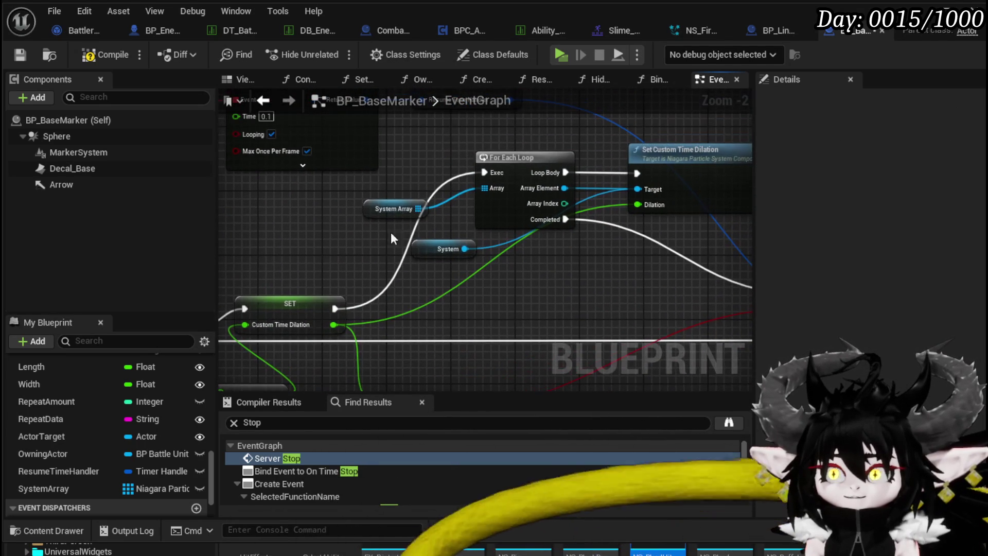
{"action": "left_click_drag", "start_coordinate": [373, 216], "coordinate": [488, 146]}
{"action": "left_click_drag", "start_coordinate": [441, 243], "coordinate": [547, 252]}
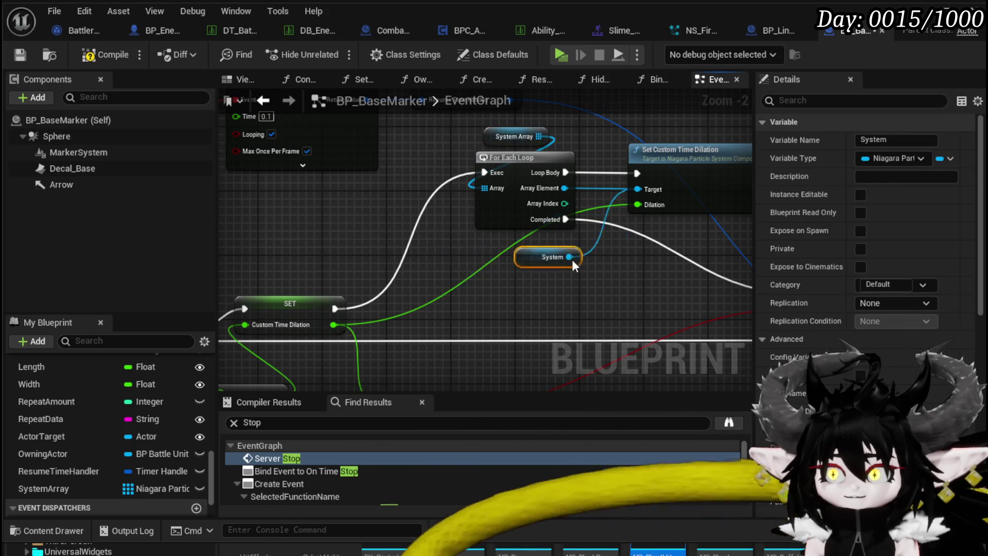
{"action": "left_click_drag", "start_coordinate": [584, 141], "coordinate": [460, 231]}
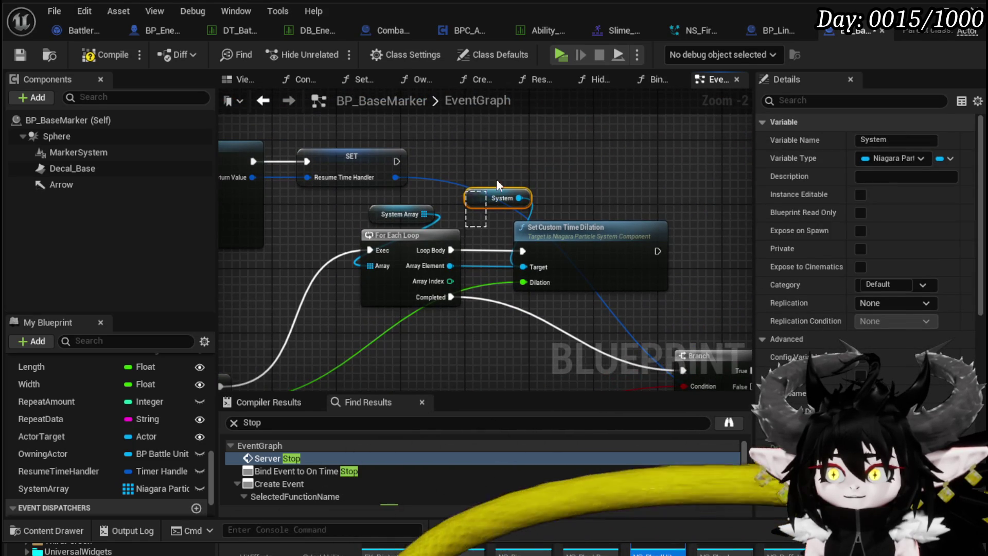
{"action": "left_click", "coordinate": [517, 173]}
{"action": "left_click", "coordinate": [496, 198]}
{"action": "key", "text": "Delete"}
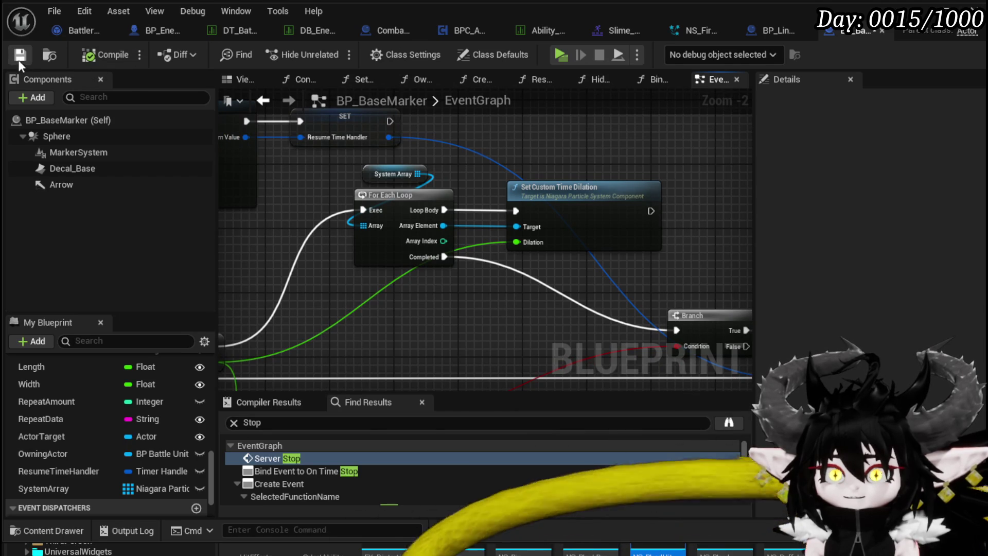
- Look over the Branch, timer and loop nodes, clear the selection, and launch Play-In-Editor
{"action": "mouse_move", "coordinate": [504, 156]}
{"action": "left_mouse_down"}
{"action": "mouse_move", "coordinate": [365, 128]}
{"action": "mouse_move", "coordinate": [276, 68]}
{"action": "mouse_move", "coordinate": [536, 181]}
{"action": "mouse_move", "coordinate": [562, 233]}
{"action": "mouse_move", "coordinate": [693, 240]}
{"action": "mouse_move", "coordinate": [668, 253]}
{"action": "mouse_move", "coordinate": [379, 276]}
{"action": "left_mouse_up"}
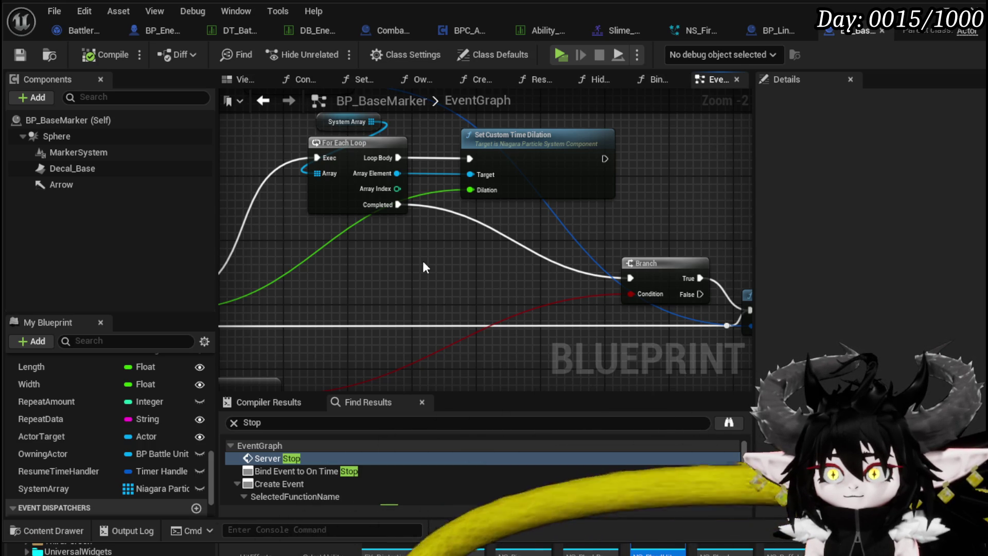
{"action": "mouse_move", "coordinate": [424, 266]}
{"action": "left_mouse_down"}
{"action": "mouse_move", "coordinate": [481, 273]}
{"action": "mouse_move", "coordinate": [495, 289]}
{"action": "mouse_move", "coordinate": [274, 287]}
{"action": "mouse_move", "coordinate": [329, 291]}
{"action": "left_mouse_up"}
{"action": "left_click", "coordinate": [629, 162]}
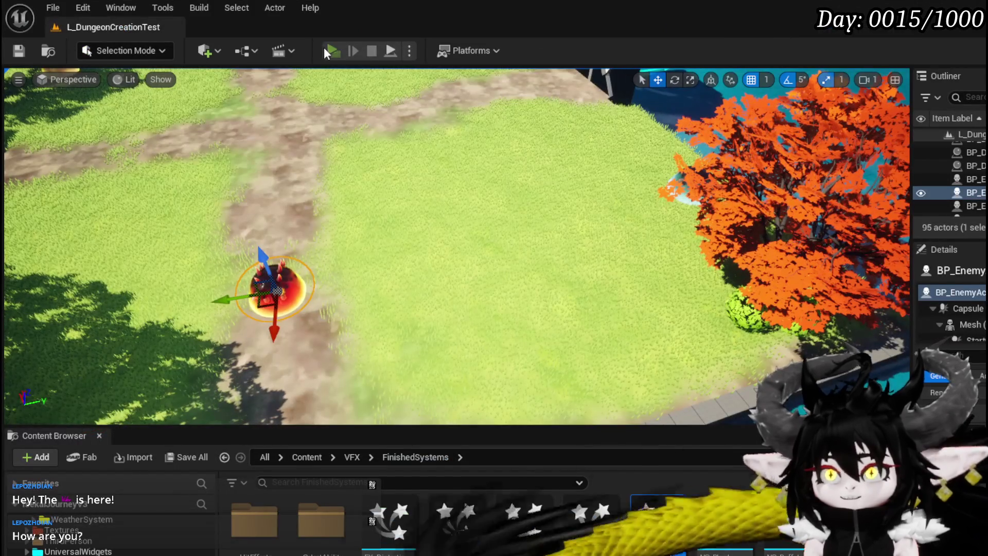
{"action": "left_click", "coordinate": [323, 47]}
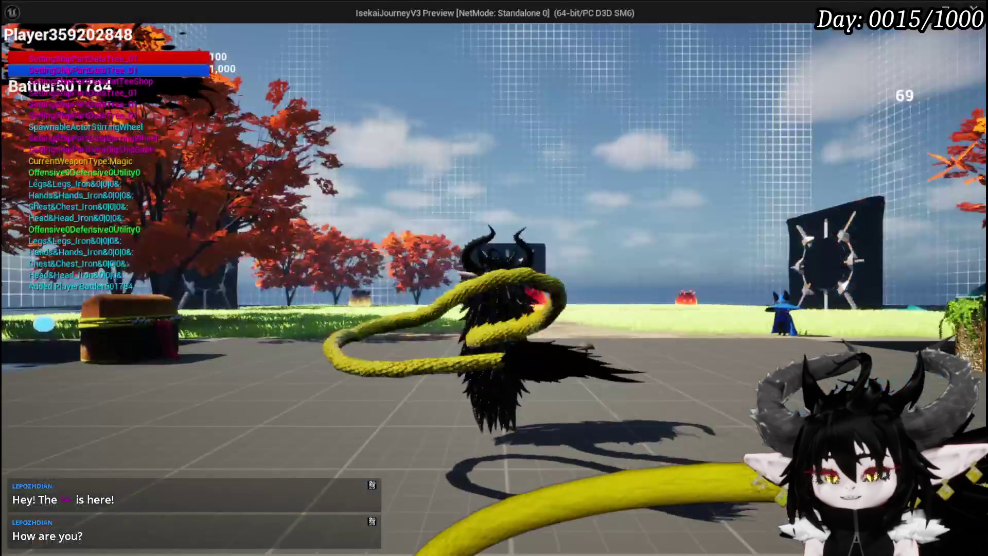
- Run the character to the red slime and cast the G area attack to end the turn
{"action": "key", "text": "w"}
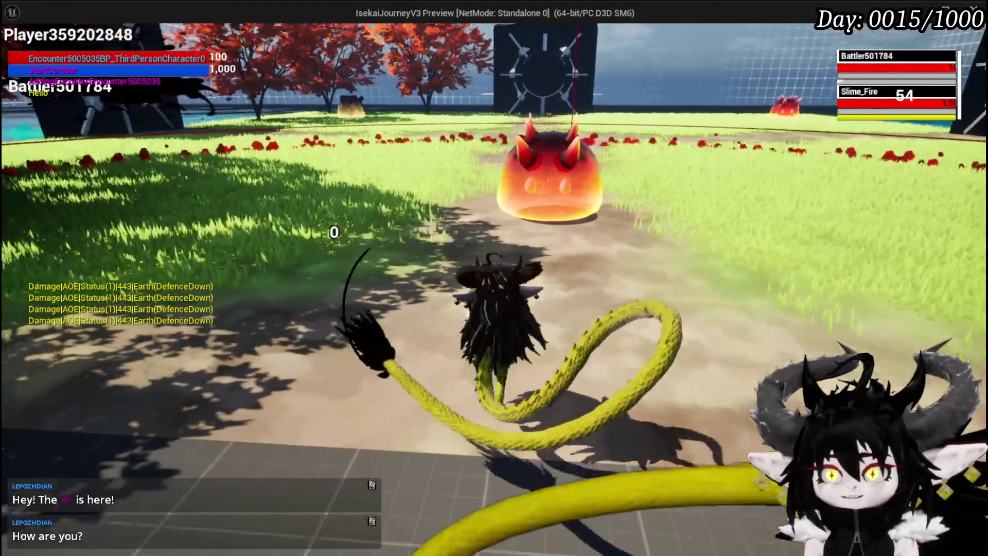
{"action": "key", "text": "a"}
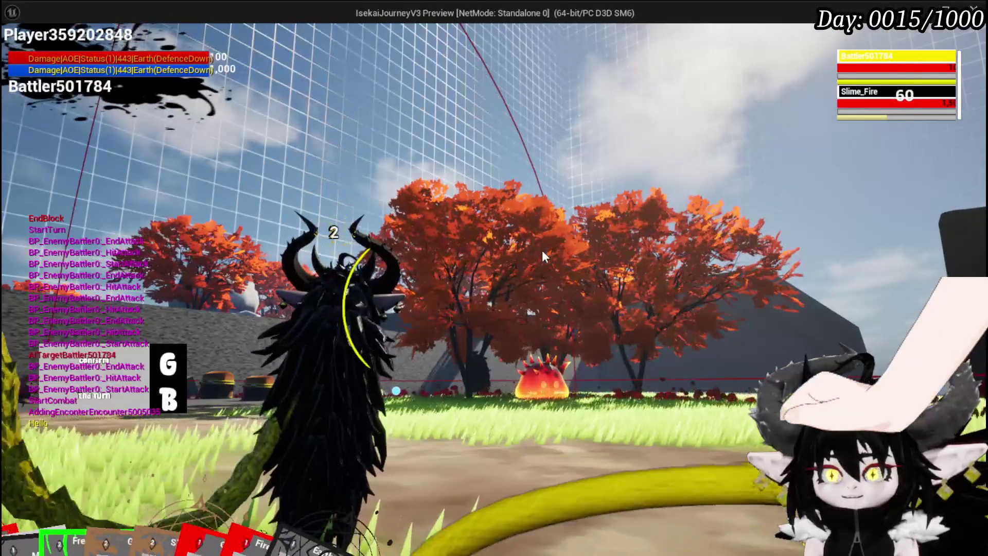
{"action": "key", "text": "g"}
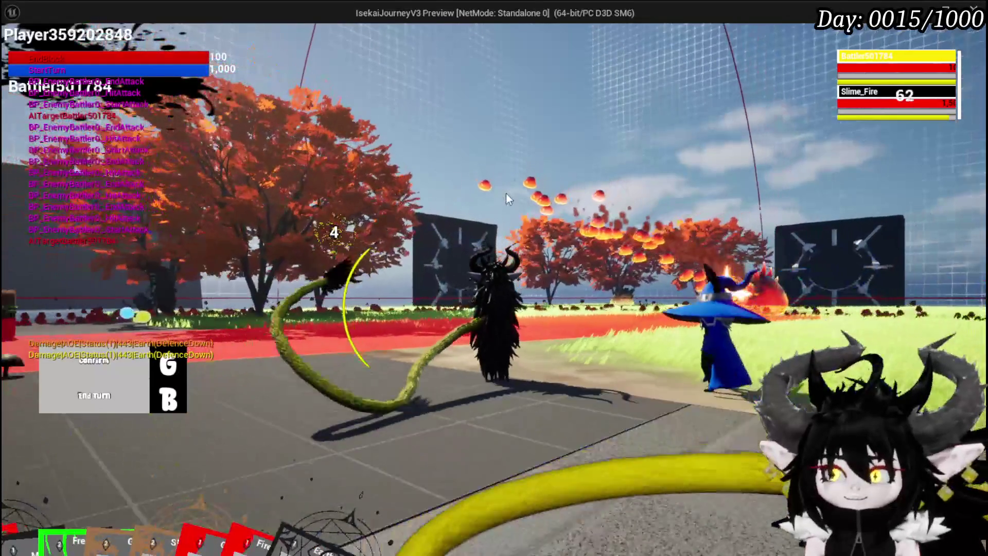
{"action": "key", "text": "g"}
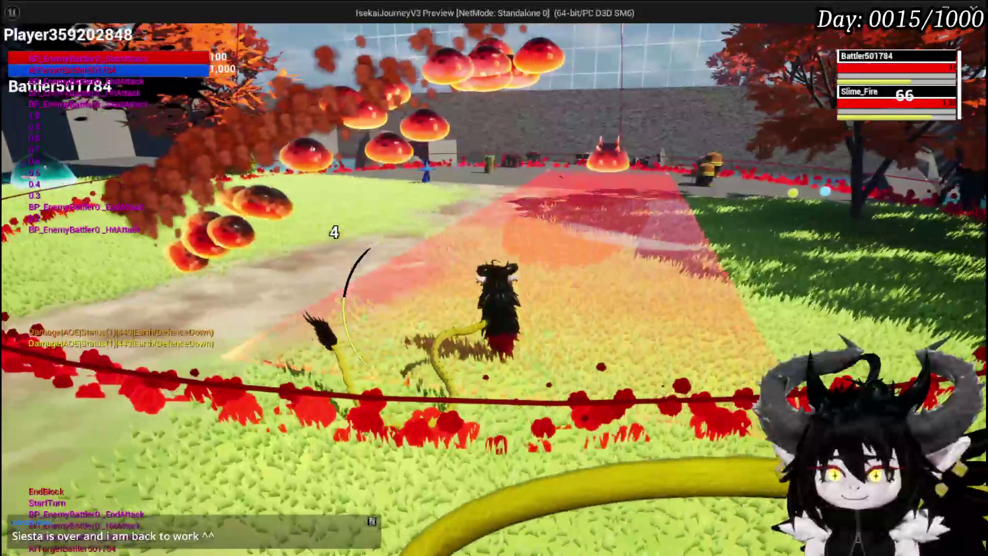
- Stop the play session, save the level, and return to the BP_BaseMarker editor
{"action": "key", "text": "Escape"}
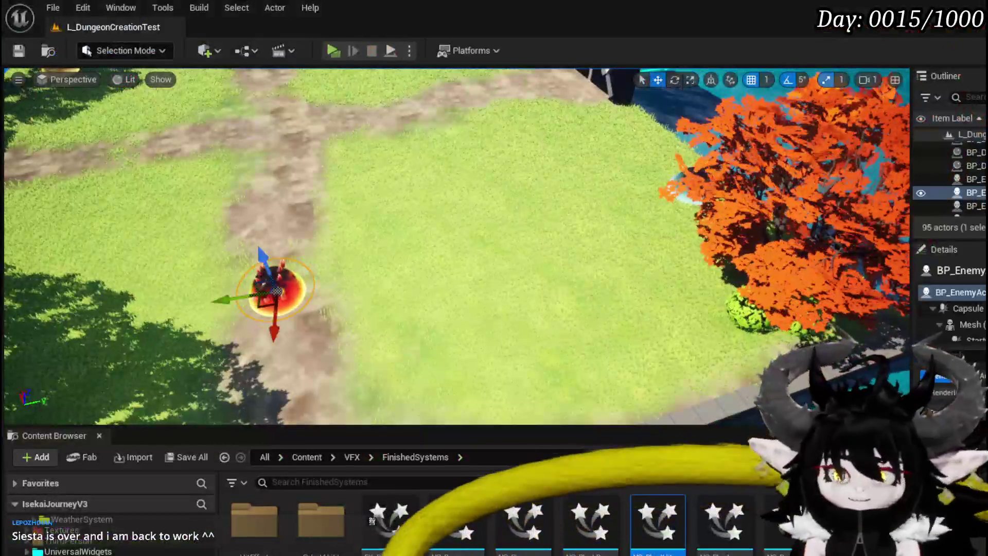
{"action": "left_click", "coordinate": [18, 51]}
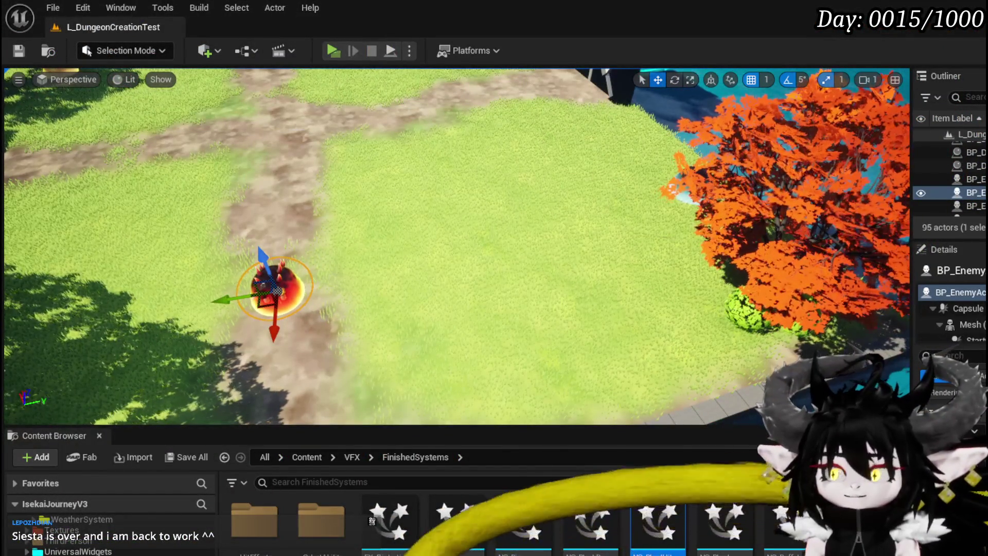
{"action": "key", "text": "alt+Tab"}
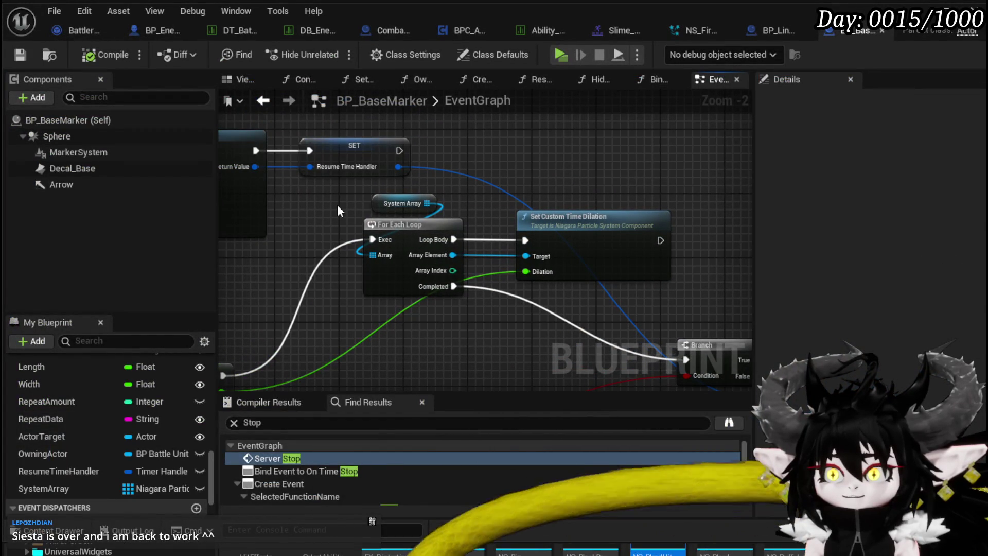
- Nudge the System Array getter left and survey the Set Timer, Branch and timer nodes
{"action": "left_click_drag", "start_coordinate": [373, 204], "coordinate": [317, 197]}
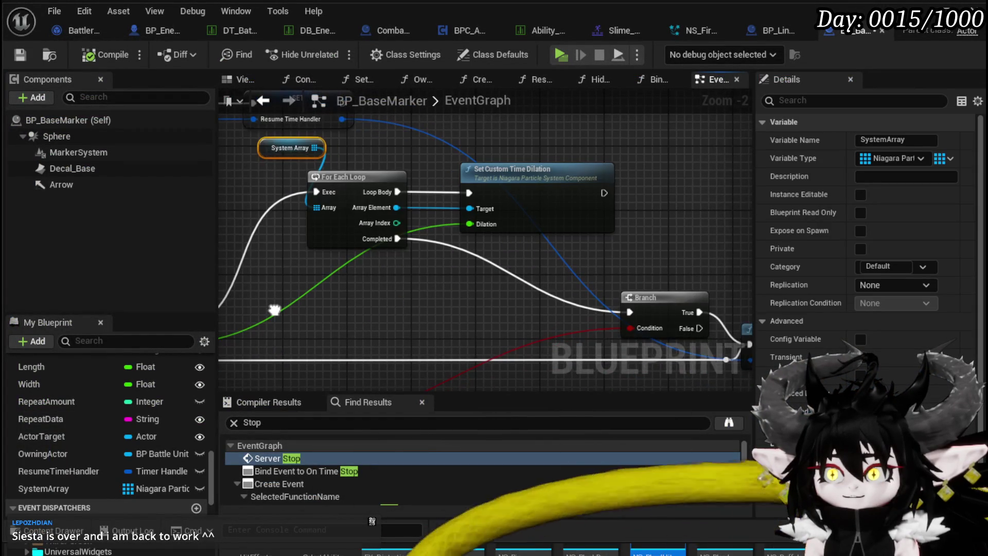
{"action": "mouse_move", "coordinate": [274, 309]}
{"action": "left_mouse_down"}
{"action": "mouse_move", "coordinate": [520, 282]}
{"action": "mouse_move", "coordinate": [689, 284]}
{"action": "mouse_move", "coordinate": [685, 272]}
{"action": "mouse_move", "coordinate": [582, 383]}
{"action": "left_mouse_up"}
{"action": "mouse_move", "coordinate": [741, 386]}
{"action": "left_mouse_down"}
{"action": "mouse_move", "coordinate": [666, 355]}
{"action": "mouse_move", "coordinate": [668, 294]}
{"action": "mouse_move", "coordinate": [434, 301]}
{"action": "mouse_move", "coordinate": [424, 291]}
{"action": "left_mouse_up"}
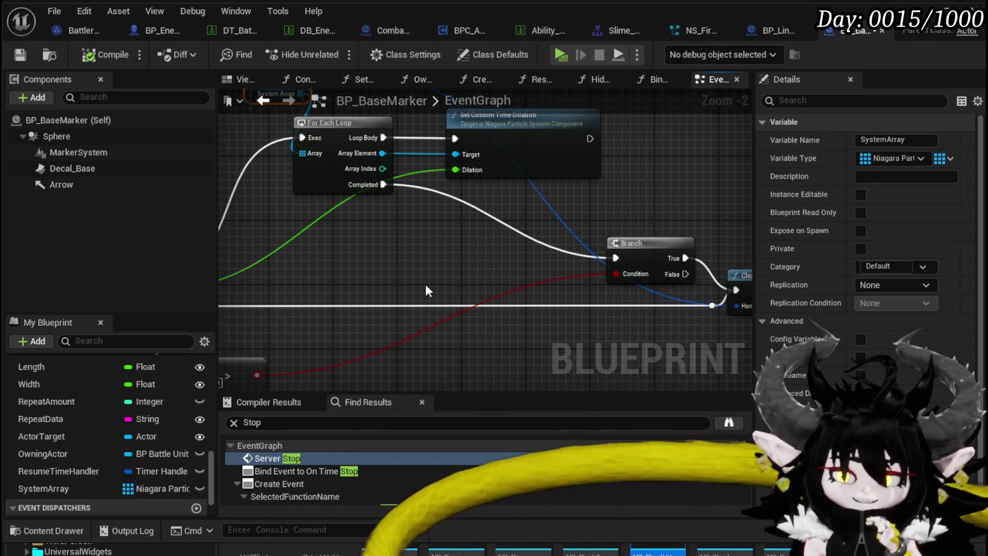
{"action": "mouse_move", "coordinate": [449, 291]}
{"action": "left_mouse_down"}
{"action": "mouse_move", "coordinate": [391, 264]}
{"action": "mouse_move", "coordinate": [326, 254]}
{"action": "mouse_move", "coordinate": [453, 303]}
{"action": "mouse_move", "coordinate": [266, 282]}
{"action": "left_mouse_up"}
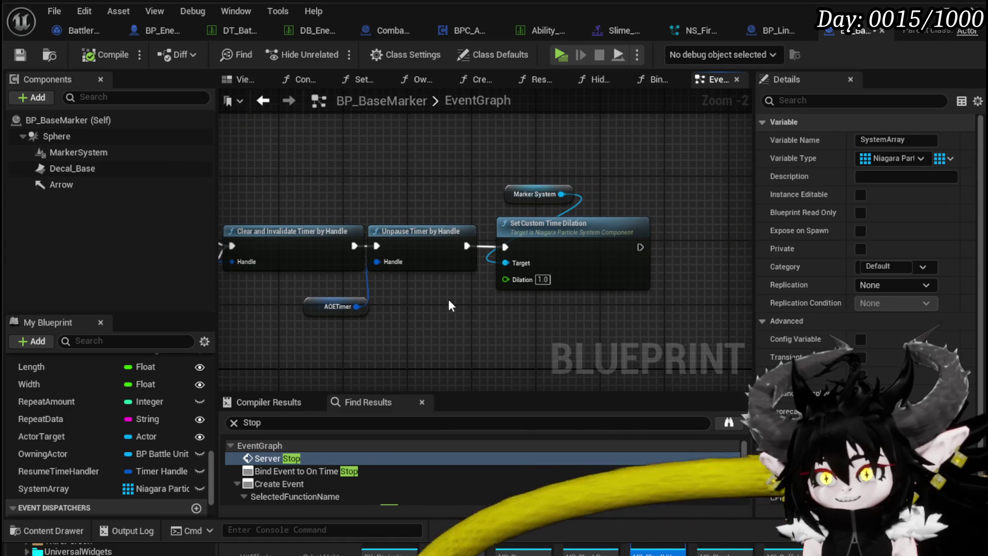
{"action": "left_click_drag", "start_coordinate": [449, 299], "coordinate": [644, 306]}
{"action": "scroll", "coordinate": [514, 304], "scroll_direction": "down", "scroll_amount": 1}
{"action": "left_click_drag", "start_coordinate": [515, 303], "coordinate": [367, 301]}
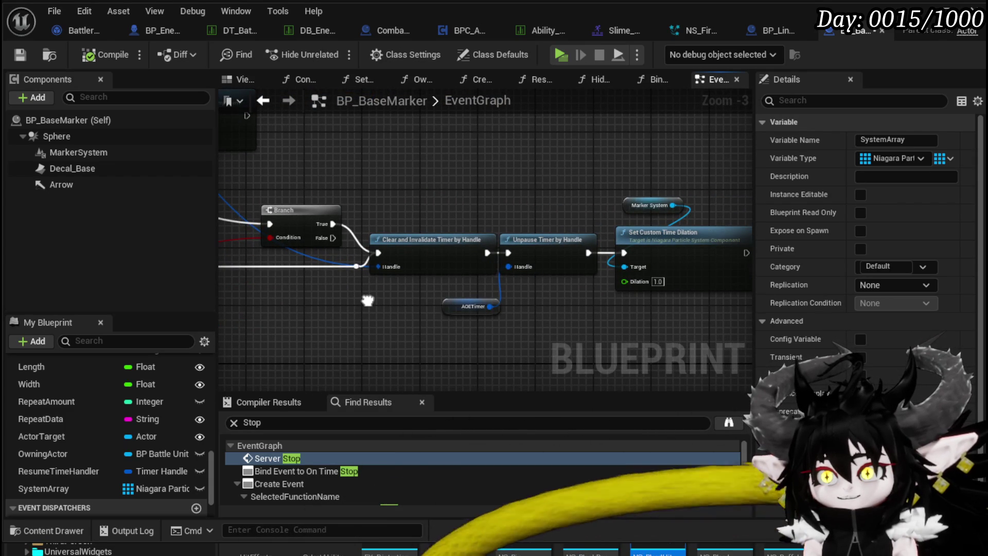
- Look over the SET, For Each Loop and Set Custom Time Dilation nodes
{"action": "mouse_move", "coordinate": [368, 301]}
{"action": "left_mouse_down"}
{"action": "mouse_move", "coordinate": [723, 307]}
{"action": "mouse_move", "coordinate": [554, 291]}
{"action": "mouse_move", "coordinate": [607, 298]}
{"action": "mouse_move", "coordinate": [657, 286]}
{"action": "mouse_move", "coordinate": [639, 283]}
{"action": "mouse_move", "coordinate": [804, 304]}
{"action": "mouse_move", "coordinate": [315, 286]}
{"action": "left_mouse_up"}
{"action": "scroll", "coordinate": [551, 306], "scroll_direction": "down", "scroll_amount": 2}
{"action": "scroll", "coordinate": [523, 305], "scroll_direction": "up", "scroll_amount": 2}
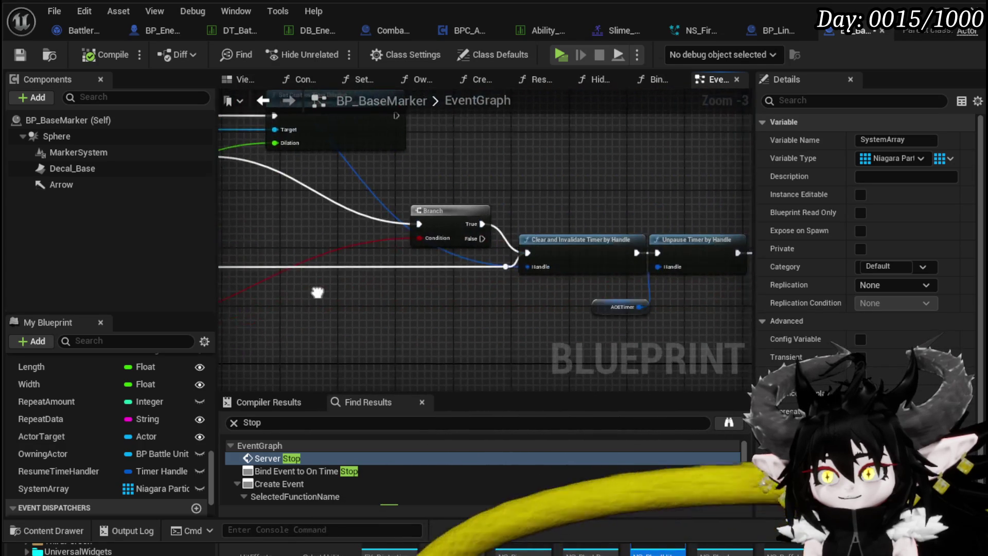
{"action": "left_click_drag", "start_coordinate": [405, 293], "coordinate": [309, 299]}
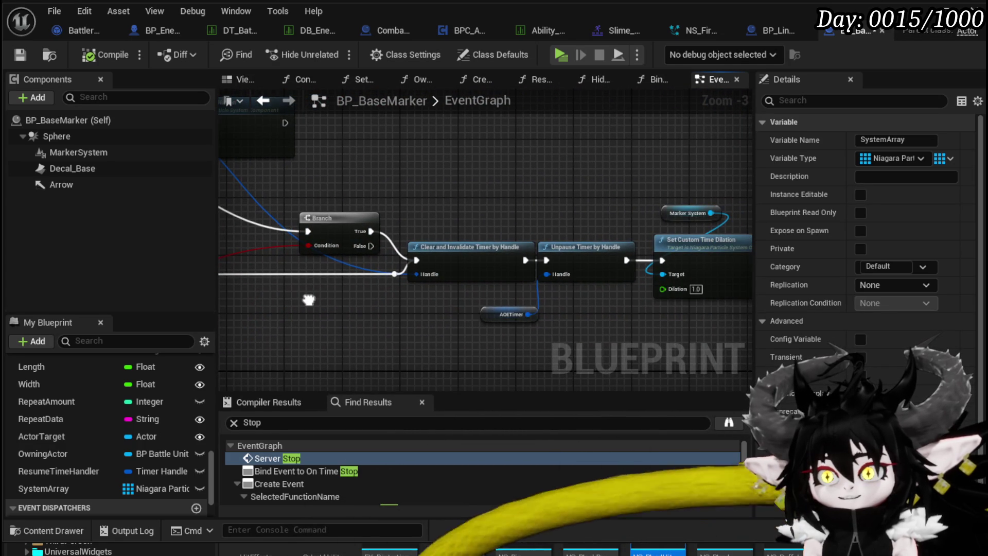
{"action": "left_click_drag", "start_coordinate": [480, 229], "coordinate": [613, 259]}
{"action": "mouse_move", "coordinate": [212, 242]}
{"action": "left_mouse_down"}
{"action": "mouse_move", "coordinate": [345, 264]}
{"action": "mouse_move", "coordinate": [370, 291]}
{"action": "left_mouse_up"}
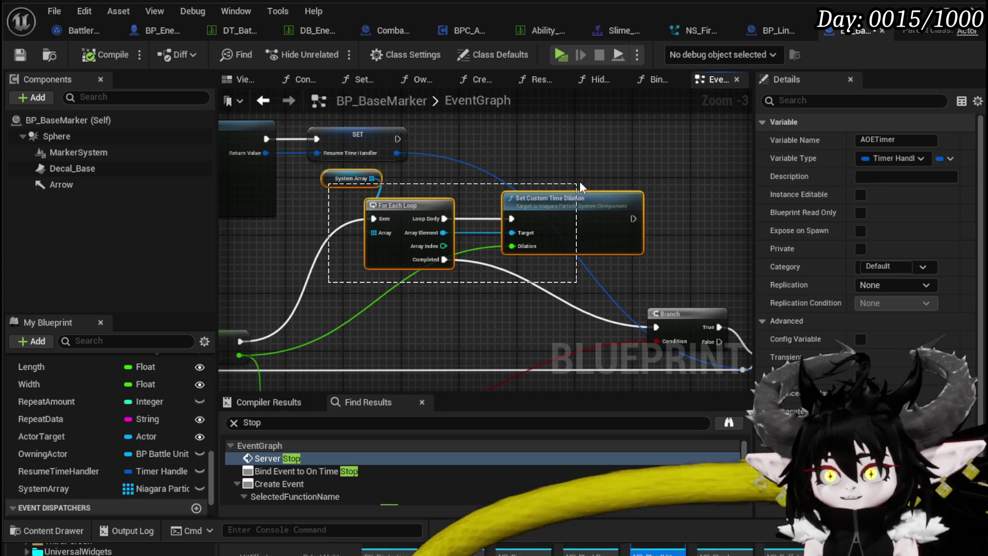
- Place the System Array getter directly left of the For Each Loop node
{"action": "left_click_drag", "start_coordinate": [580, 181], "coordinate": [551, 167]}
{"action": "left_click", "coordinate": [552, 168]}
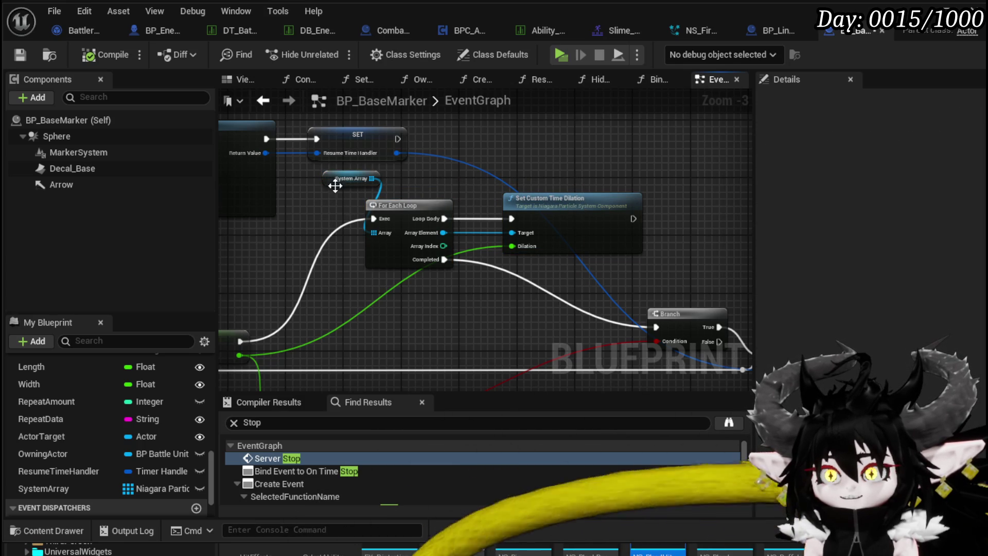
{"action": "left_click_drag", "start_coordinate": [327, 186], "coordinate": [298, 207]}
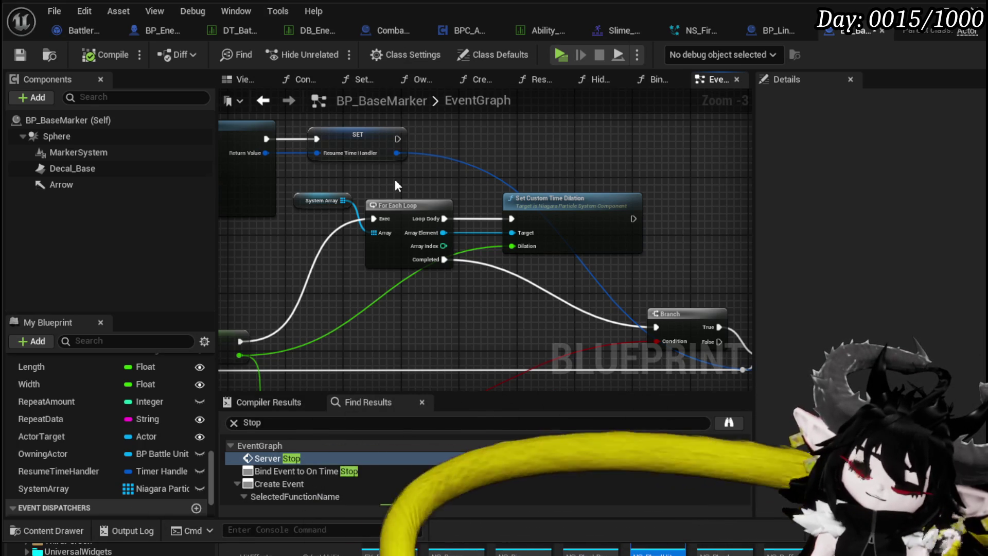
{"action": "left_click_drag", "start_coordinate": [401, 184], "coordinate": [529, 175]}
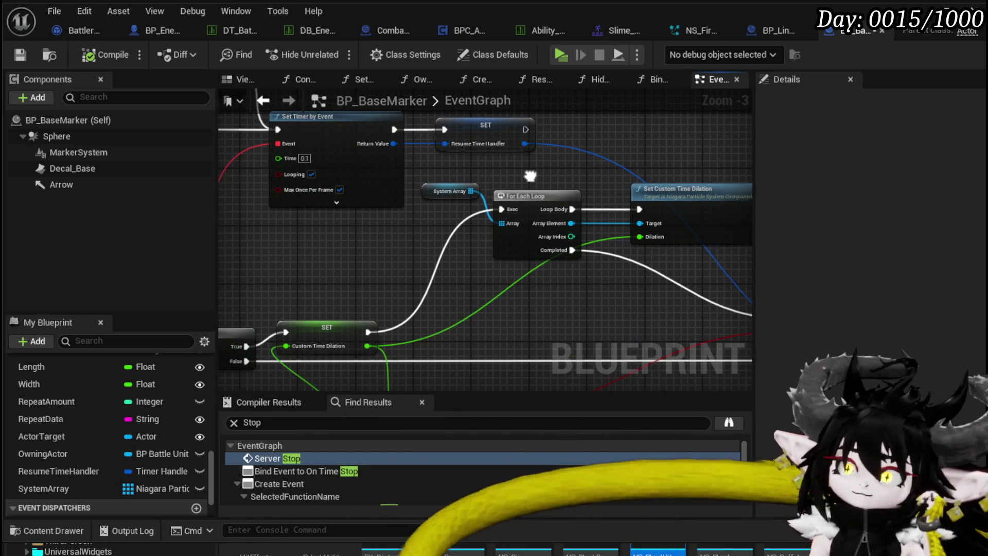
{"action": "scroll", "coordinate": [504, 165], "scroll_direction": "down", "scroll_amount": 1}
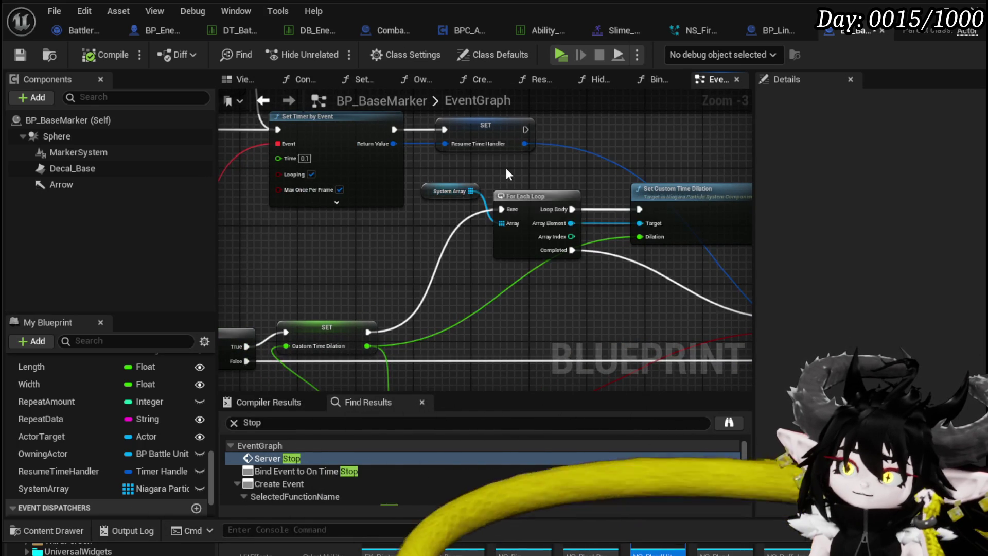
{"action": "scroll", "coordinate": [416, 233], "scroll_direction": "down", "scroll_amount": 3}
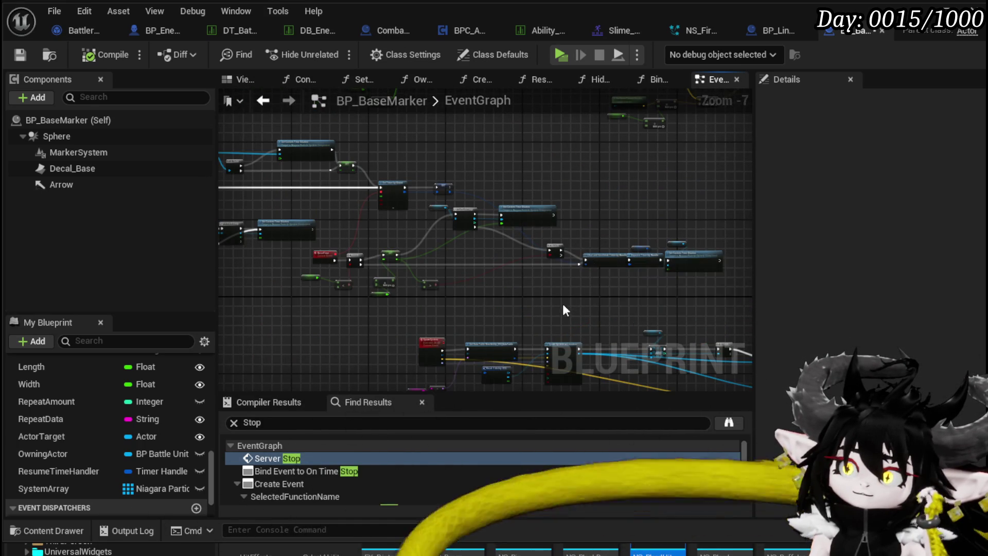
- Move the ResetTime SET node up beside the loop and shift the loop nodes slightly down
{"action": "scroll", "coordinate": [453, 213], "scroll_direction": "up", "scroll_amount": 3}
{"action": "scroll", "coordinate": [452, 212], "scroll_direction": "up", "scroll_amount": 1}
{"action": "mouse_move", "coordinate": [604, 184]}
{"action": "left_mouse_down"}
{"action": "mouse_move", "coordinate": [396, 178]}
{"action": "mouse_move", "coordinate": [412, 175]}
{"action": "mouse_move", "coordinate": [245, 146]}
{"action": "mouse_move", "coordinate": [468, 165]}
{"action": "left_mouse_up"}
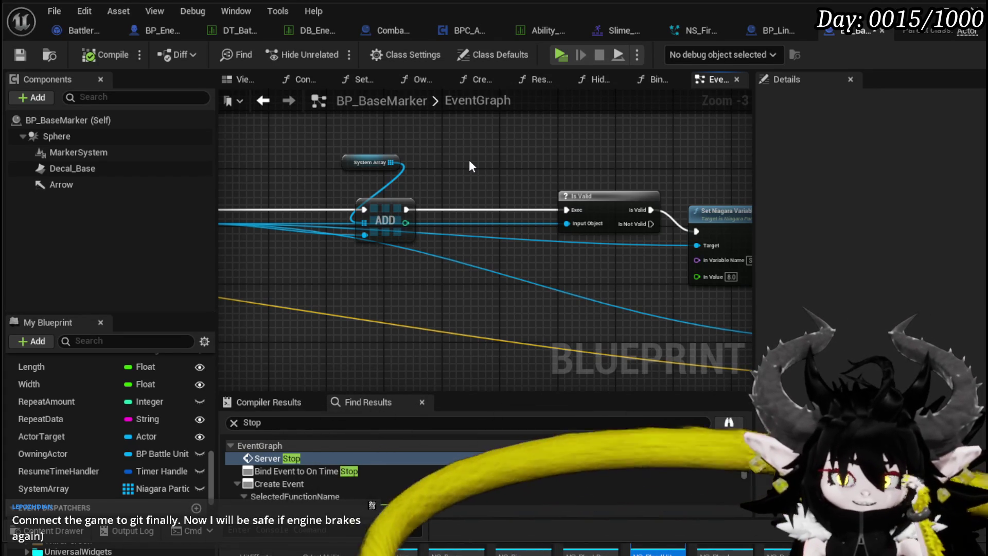
{"action": "scroll", "coordinate": [489, 162], "scroll_direction": "down", "scroll_amount": 2}
{"action": "scroll", "coordinate": [505, 239], "scroll_direction": "down", "scroll_amount": 1}
{"action": "scroll", "coordinate": [413, 250], "scroll_direction": "up", "scroll_amount": 3}
{"action": "mouse_move", "coordinate": [413, 250]}
{"action": "left_mouse_down"}
{"action": "mouse_move", "coordinate": [576, 250]}
{"action": "mouse_move", "coordinate": [382, 252]}
{"action": "mouse_move", "coordinate": [413, 150]}
{"action": "mouse_move", "coordinate": [413, 170]}
{"action": "left_mouse_up"}
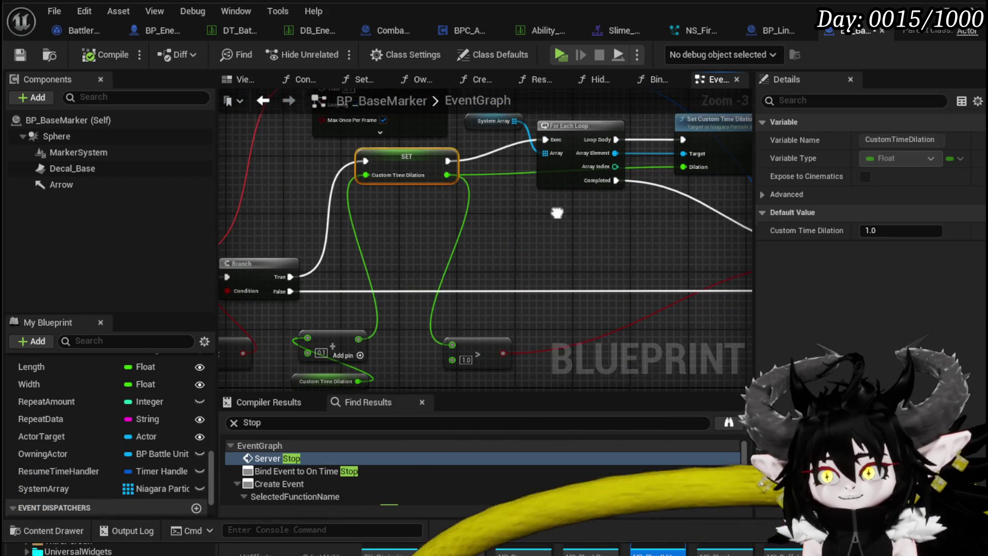
{"action": "left_click_drag", "start_coordinate": [541, 224], "coordinate": [371, 291]}
{"action": "left_click_drag", "start_coordinate": [592, 189], "coordinate": [598, 211]}
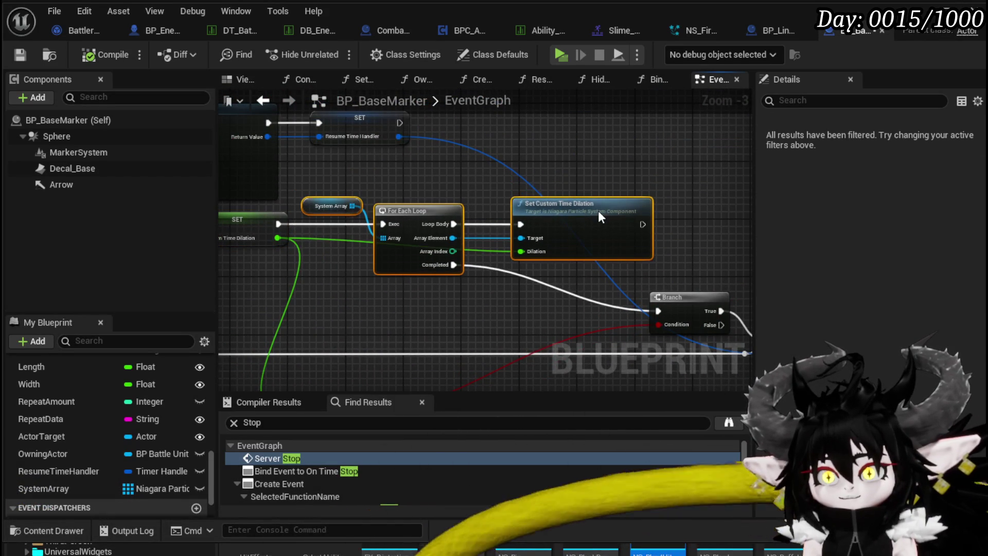
- Tuck the add and Custom Time Dilation getter nodes beneath the SET node
{"action": "left_click", "coordinate": [434, 327]}
{"action": "mouse_move", "coordinate": [434, 327]}
{"action": "left_mouse_down"}
{"action": "mouse_move", "coordinate": [445, 242]}
{"action": "mouse_move", "coordinate": [491, 159]}
{"action": "mouse_move", "coordinate": [401, 223]}
{"action": "left_mouse_up"}
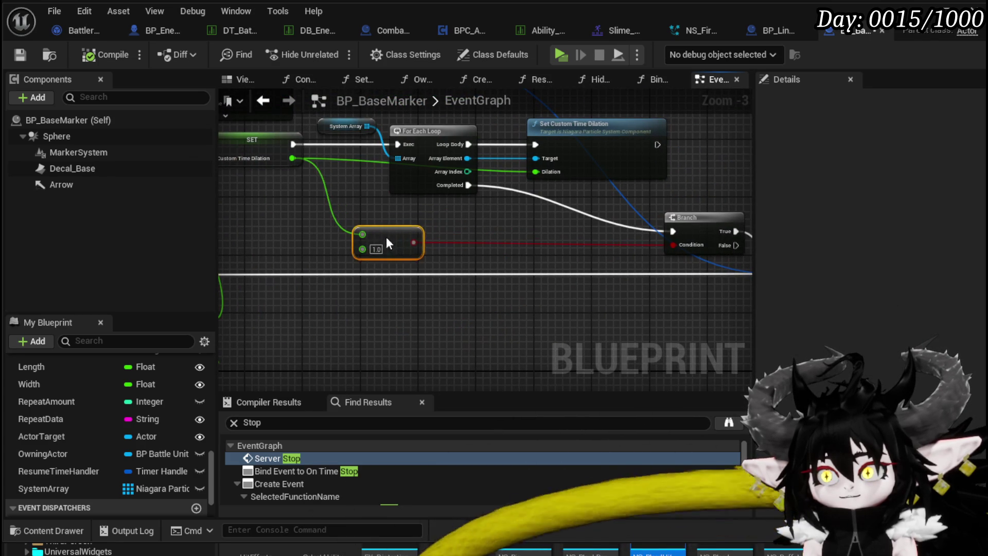
{"action": "left_click_drag", "start_coordinate": [409, 266], "coordinate": [552, 256]}
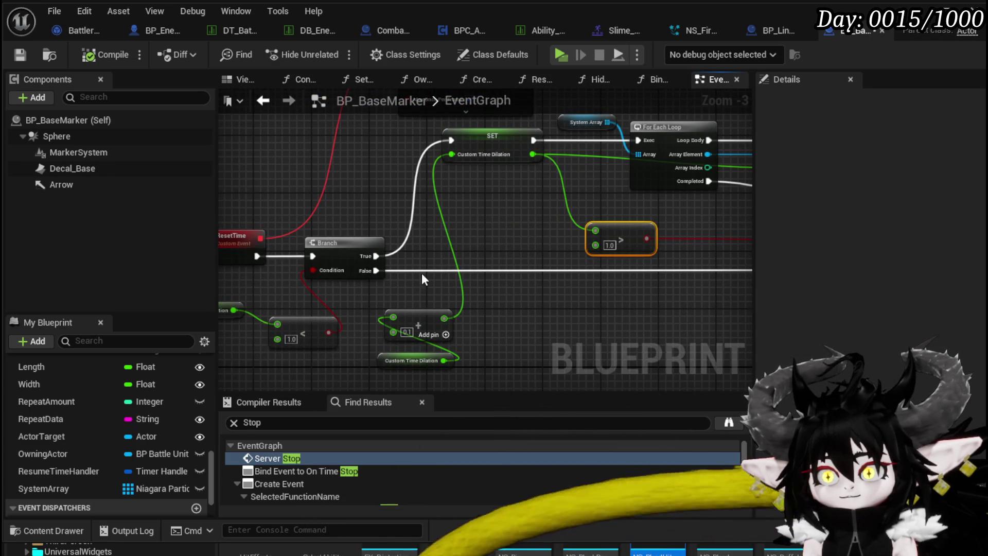
{"action": "mouse_move", "coordinate": [444, 295]}
{"action": "left_mouse_down"}
{"action": "mouse_move", "coordinate": [583, 294]}
{"action": "mouse_move", "coordinate": [526, 287]}
{"action": "mouse_move", "coordinate": [465, 323]}
{"action": "mouse_move", "coordinate": [328, 327]}
{"action": "left_mouse_up"}
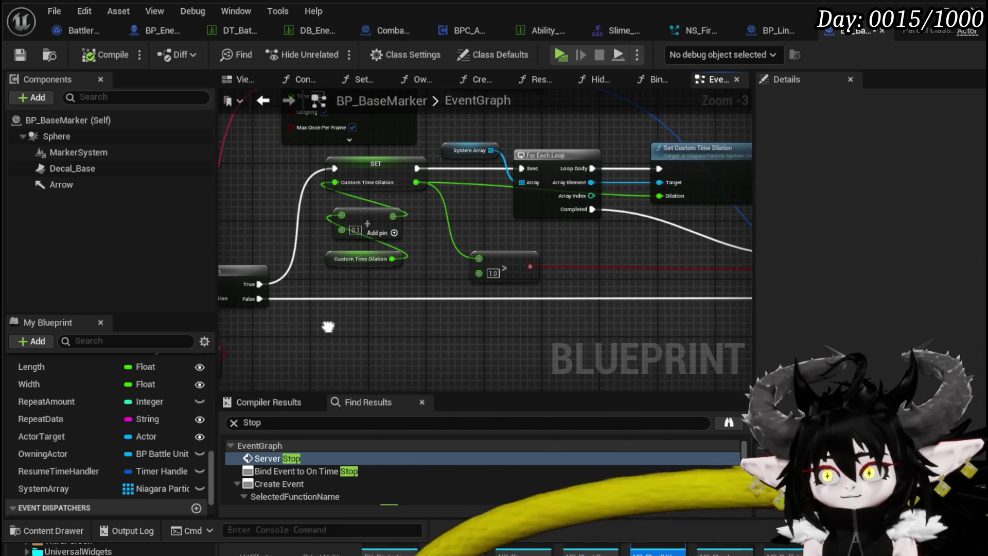
{"action": "mouse_move", "coordinate": [605, 318]}
{"action": "left_mouse_down"}
{"action": "mouse_move", "coordinate": [319, 308]}
{"action": "mouse_move", "coordinate": [559, 325]}
{"action": "mouse_move", "coordinate": [523, 316]}
{"action": "mouse_move", "coordinate": [556, 316]}
{"action": "left_mouse_up"}
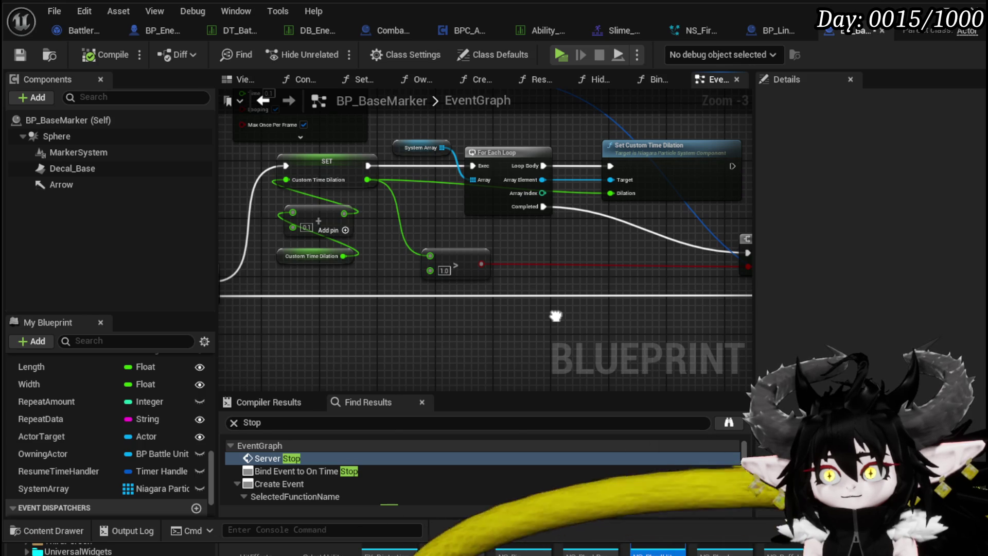
- Review the Branch, SET and Is Valid area and select the System getter and Is Valid nodes
{"action": "left_click_drag", "start_coordinate": [556, 316], "coordinate": [503, 309]}
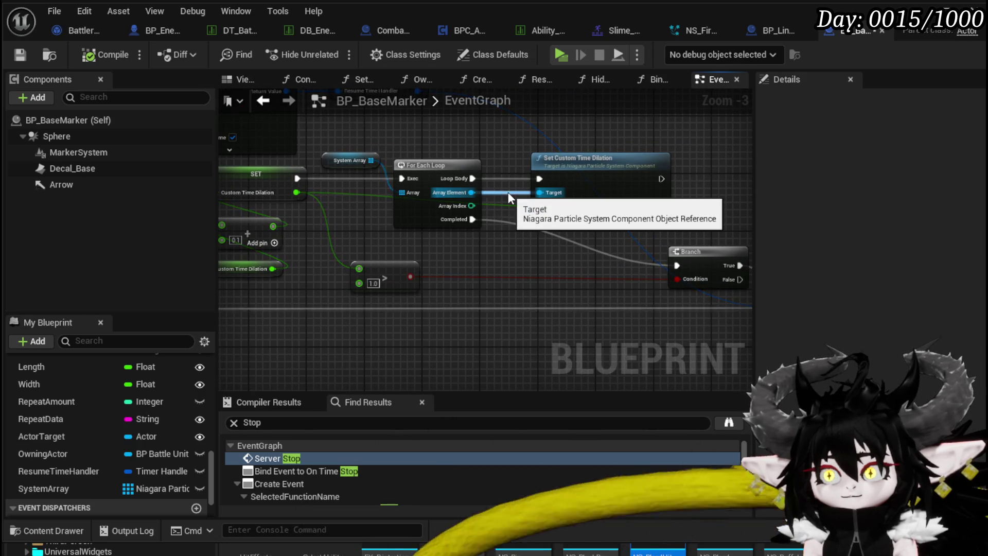
{"action": "mouse_move", "coordinate": [508, 193]}
{"action": "left_mouse_down"}
{"action": "mouse_move", "coordinate": [384, 309]}
{"action": "mouse_move", "coordinate": [518, 298]}
{"action": "mouse_move", "coordinate": [441, 324]}
{"action": "left_mouse_up"}
{"action": "scroll", "coordinate": [441, 323], "scroll_direction": "down", "scroll_amount": 1}
{"action": "left_click_drag", "start_coordinate": [435, 265], "coordinate": [418, 281]}
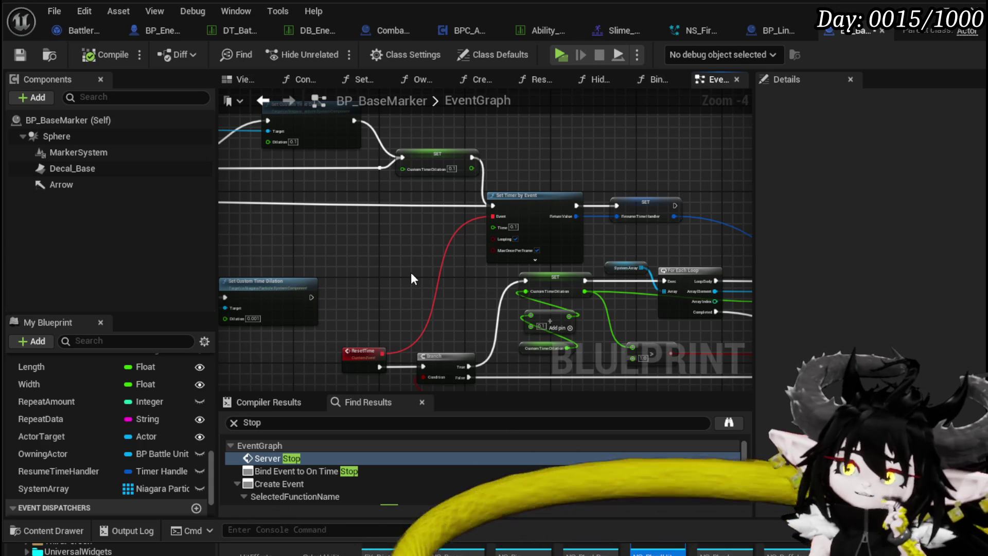
{"action": "mouse_move", "coordinate": [412, 274]}
{"action": "left_mouse_down"}
{"action": "mouse_move", "coordinate": [608, 277]}
{"action": "mouse_move", "coordinate": [525, 232]}
{"action": "mouse_move", "coordinate": [514, 242]}
{"action": "mouse_move", "coordinate": [712, 238]}
{"action": "mouse_move", "coordinate": [364, 299]}
{"action": "mouse_move", "coordinate": [624, 236]}
{"action": "mouse_move", "coordinate": [605, 241]}
{"action": "mouse_move", "coordinate": [712, 238]}
{"action": "mouse_move", "coordinate": [594, 216]}
{"action": "mouse_move", "coordinate": [361, 144]}
{"action": "mouse_move", "coordinate": [456, 172]}
{"action": "mouse_move", "coordinate": [721, 185]}
{"action": "mouse_move", "coordinate": [407, 144]}
{"action": "left_mouse_up"}
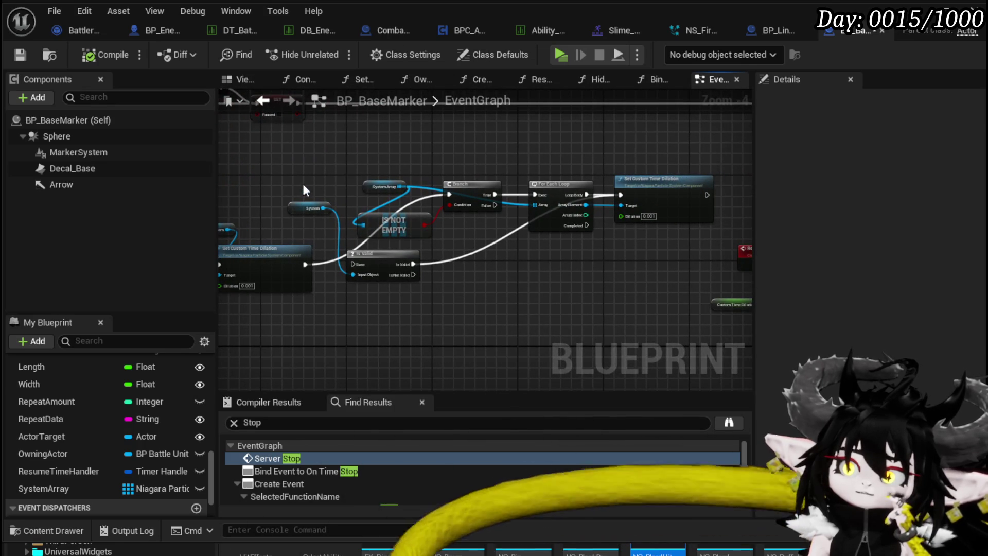
{"action": "left_click", "coordinate": [387, 272], "text": "ctrl"}
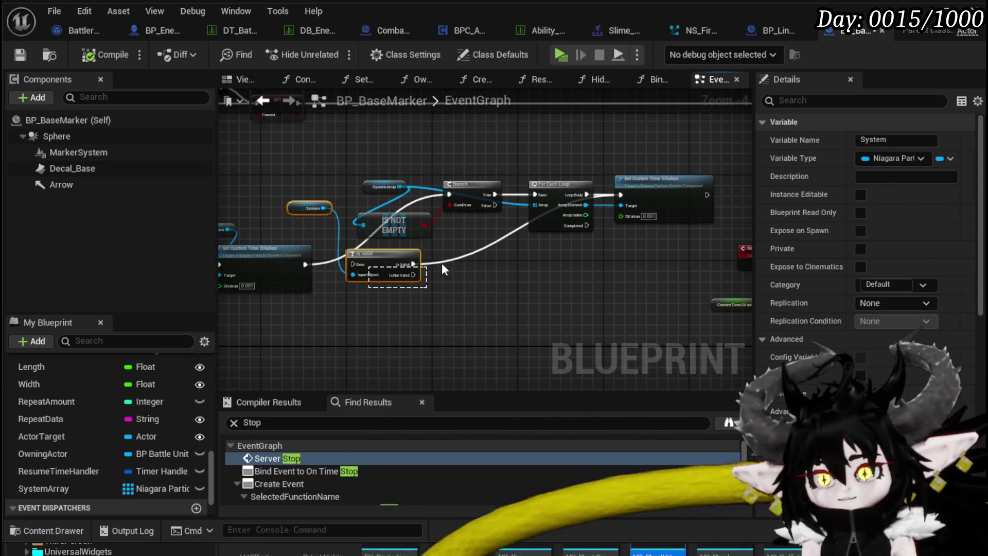
- Delete the System getter and its Is Valid check, then compile the Blueprint
{"action": "key", "text": "Delete"}
{"action": "mouse_move", "coordinate": [503, 212]}
{"action": "left_mouse_down"}
{"action": "mouse_move", "coordinate": [485, 288]}
{"action": "mouse_move", "coordinate": [354, 274]}
{"action": "left_mouse_up"}
{"action": "mouse_move", "coordinate": [556, 178]}
{"action": "left_mouse_down"}
{"action": "mouse_move", "coordinate": [515, 200]}
{"action": "mouse_move", "coordinate": [551, 221]}
{"action": "mouse_move", "coordinate": [503, 215]}
{"action": "mouse_move", "coordinate": [298, 289]}
{"action": "left_mouse_up"}
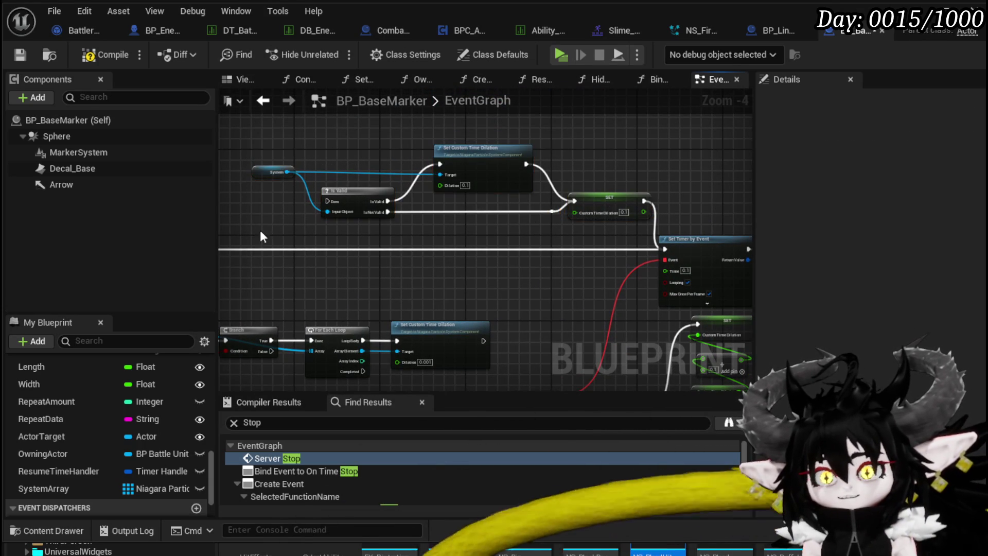
{"action": "mouse_move", "coordinate": [500, 161]}
{"action": "left_mouse_down"}
{"action": "mouse_move", "coordinate": [545, 129]}
{"action": "mouse_move", "coordinate": [609, 143]}
{"action": "left_mouse_up"}
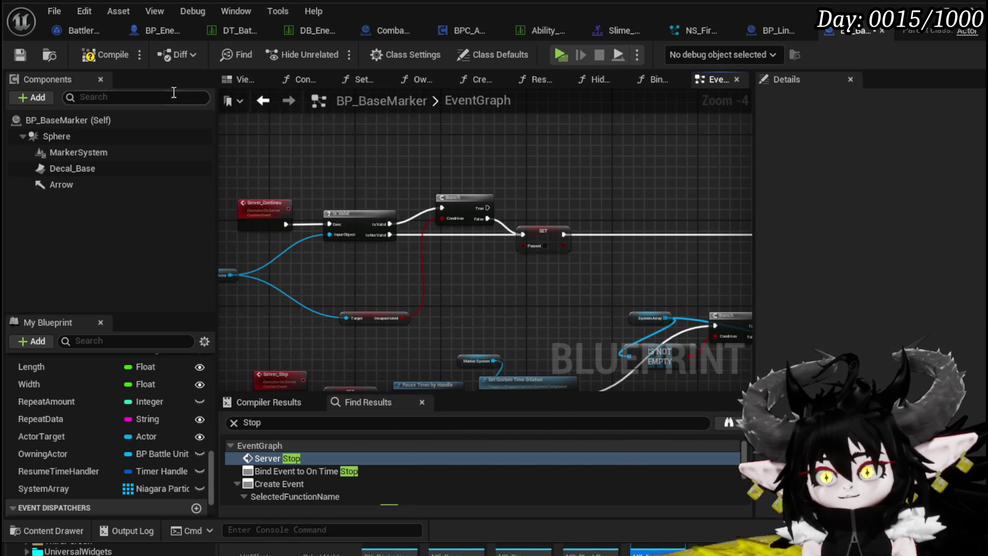
{"action": "left_click", "coordinate": [11, 55]}
- Toggle a breakpoint on the loop's Set Custom Time Dilation node
{"action": "left_click_drag", "start_coordinate": [494, 206], "coordinate": [411, 257]}
{"action": "scroll", "coordinate": [520, 282], "scroll_direction": "up", "scroll_amount": 1}
{"action": "left_click_drag", "start_coordinate": [489, 288], "coordinate": [747, 239]}
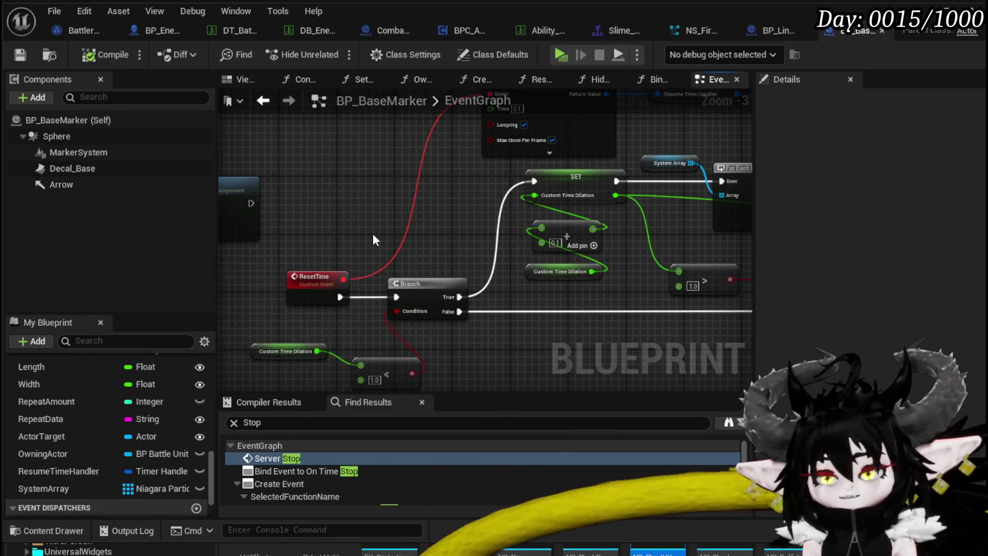
{"action": "left_click_drag", "start_coordinate": [374, 239], "coordinate": [206, 275]}
{"action": "left_click_drag", "start_coordinate": [548, 198], "coordinate": [677, 177]}
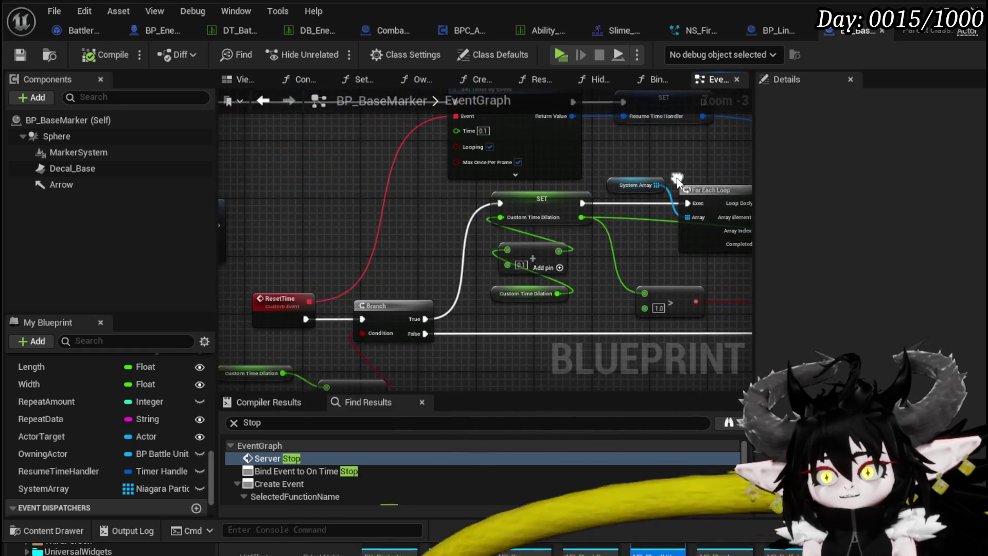
{"action": "mouse_move", "coordinate": [358, 297]}
{"action": "left_mouse_down"}
{"action": "mouse_move", "coordinate": [319, 315]}
{"action": "mouse_move", "coordinate": [227, 229]}
{"action": "mouse_move", "coordinate": [315, 256]}
{"action": "mouse_move", "coordinate": [452, 241]}
{"action": "mouse_move", "coordinate": [326, 242]}
{"action": "mouse_move", "coordinate": [522, 265]}
{"action": "mouse_move", "coordinate": [426, 263]}
{"action": "left_mouse_up"}
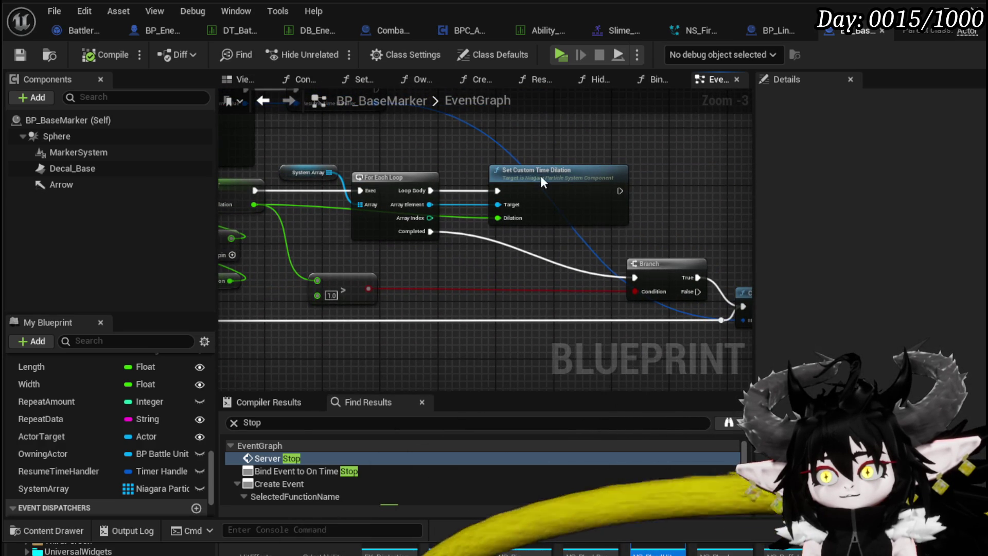
{"action": "right_click", "coordinate": [541, 182]}
{"action": "left_click", "coordinate": [607, 449]}
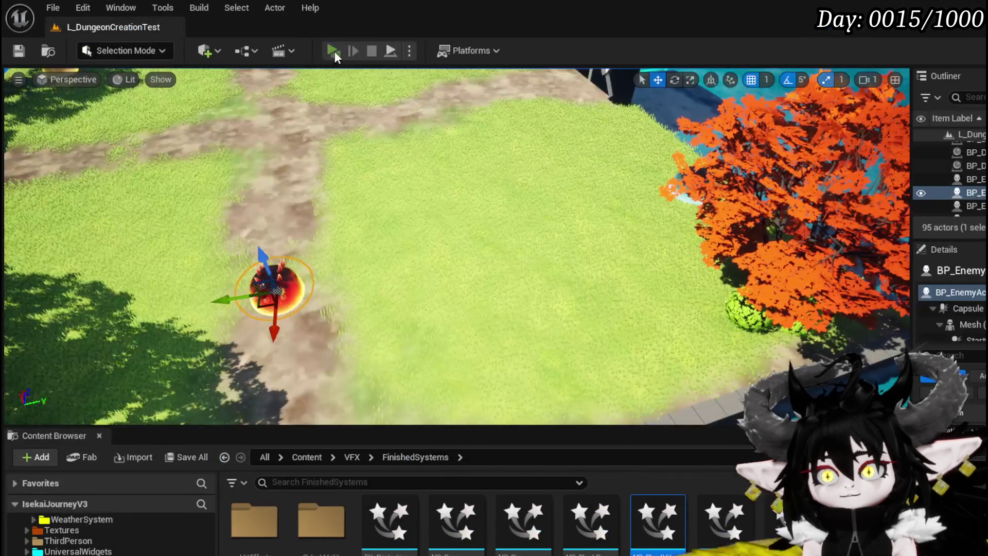
- Playtest the time stop against the fire slime, then save the level and return to BP_BaseMarker
{"action": "left_click", "coordinate": [333, 51]}
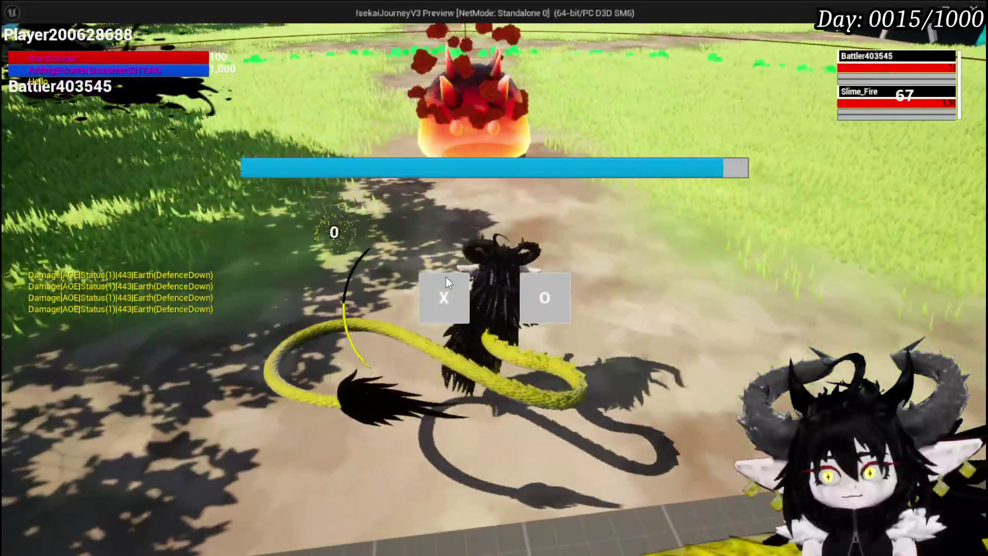
{"action": "left_click", "coordinate": [446, 280]}
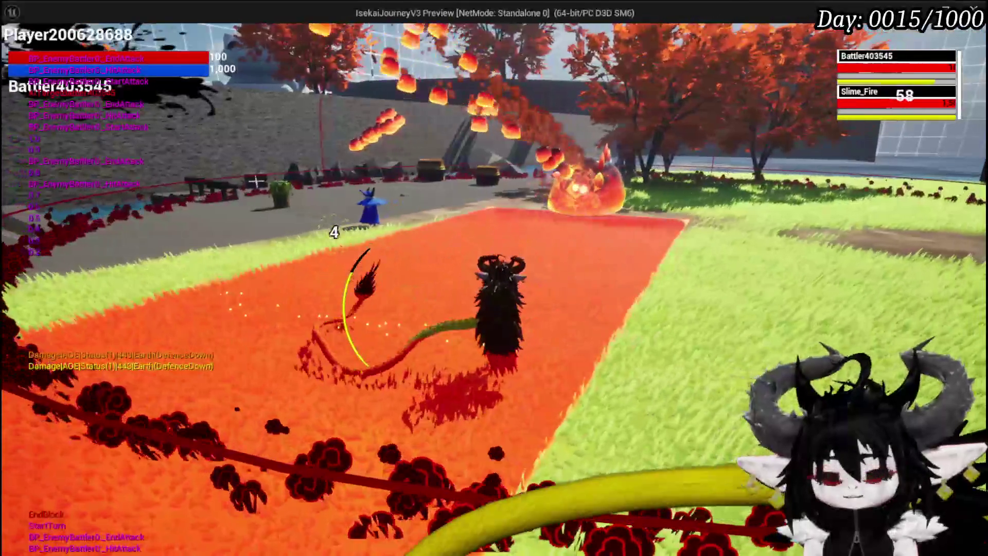
{"action": "key", "text": "alt+Tab"}
{"action": "left_click", "coordinate": [21, 55]}
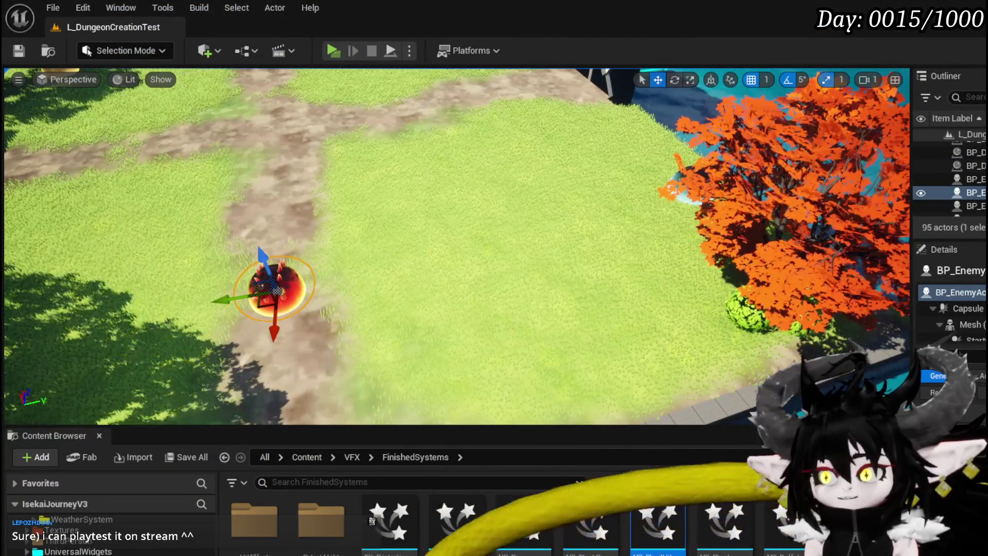
{"action": "key", "text": "alt+Tab"}
- Add a breakpoint on the Server_Contineu event and zoom in on it
{"action": "scroll", "coordinate": [458, 237], "scroll_direction": "down", "scroll_amount": 3}
{"action": "scroll", "coordinate": [458, 242], "scroll_direction": "up", "scroll_amount": 3}
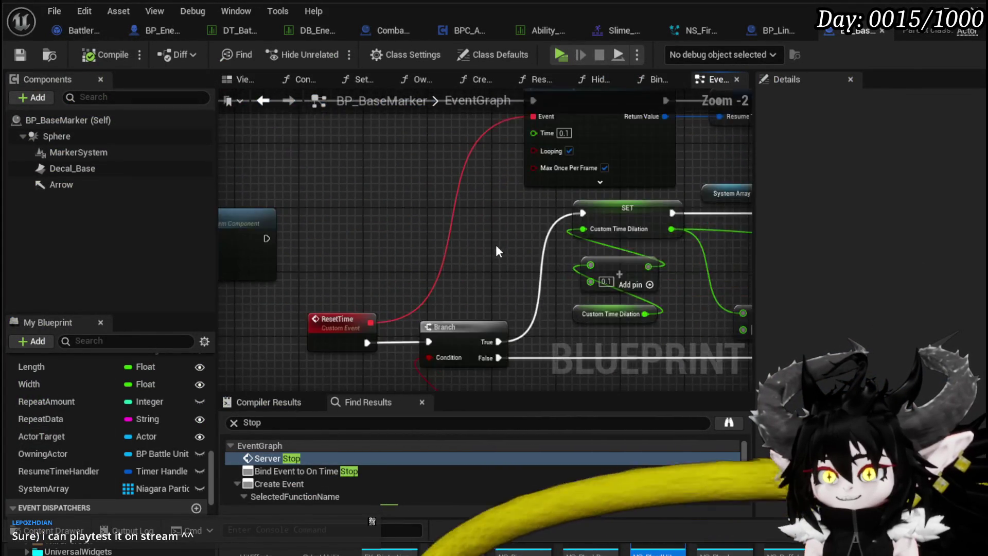
{"action": "left_click_drag", "start_coordinate": [219, 299], "coordinate": [438, 317]}
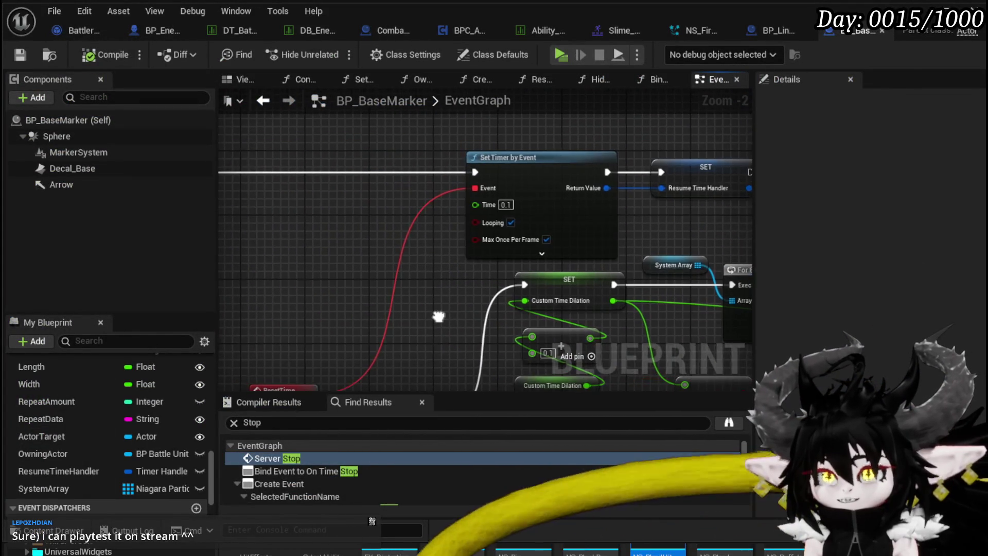
{"action": "scroll", "coordinate": [445, 321], "scroll_direction": "down", "scroll_amount": 2}
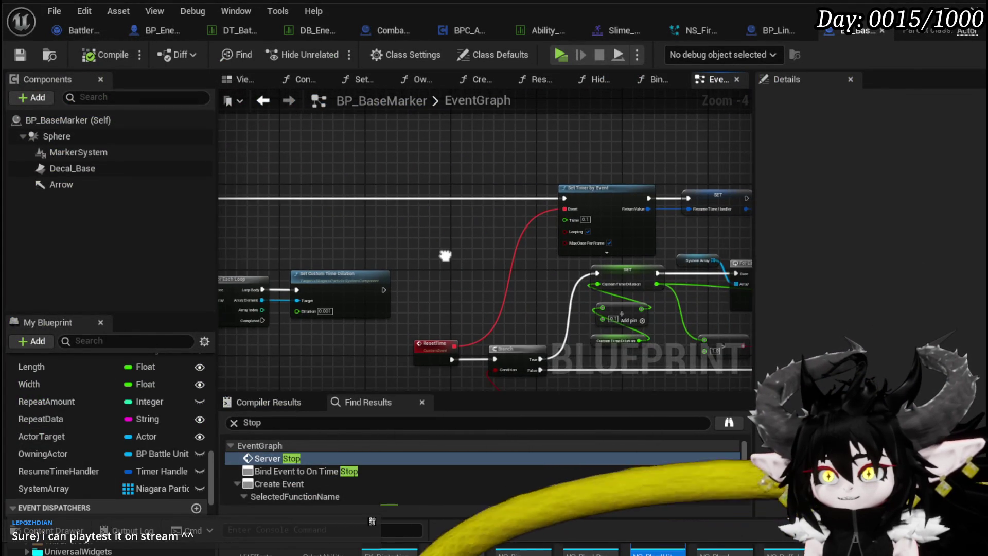
{"action": "mouse_move", "coordinate": [703, 273]}
{"action": "left_mouse_down"}
{"action": "mouse_move", "coordinate": [495, 276]}
{"action": "mouse_move", "coordinate": [531, 287]}
{"action": "left_mouse_up"}
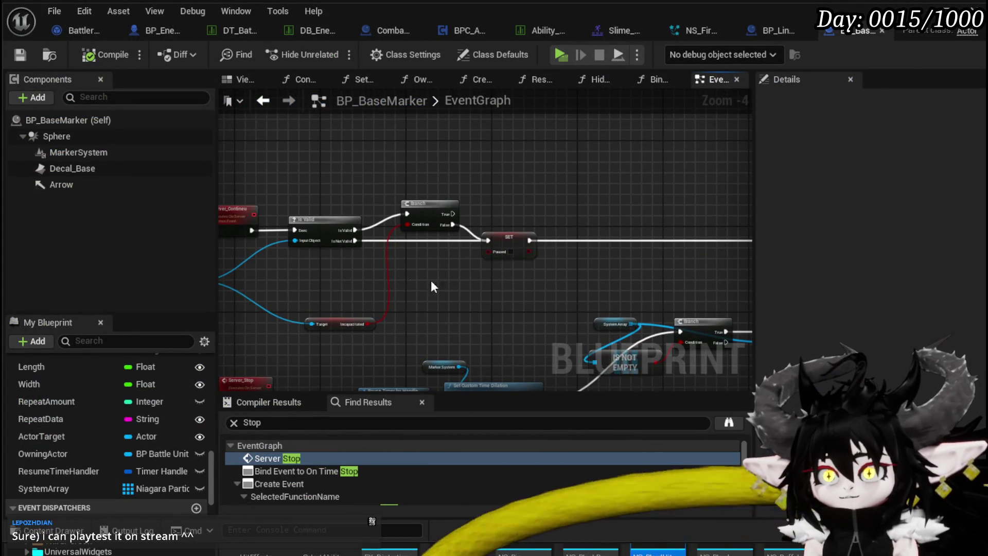
{"action": "left_click_drag", "start_coordinate": [431, 286], "coordinate": [549, 297]}
{"action": "left_click", "coordinate": [330, 226]}
{"action": "right_click", "coordinate": [338, 230]}
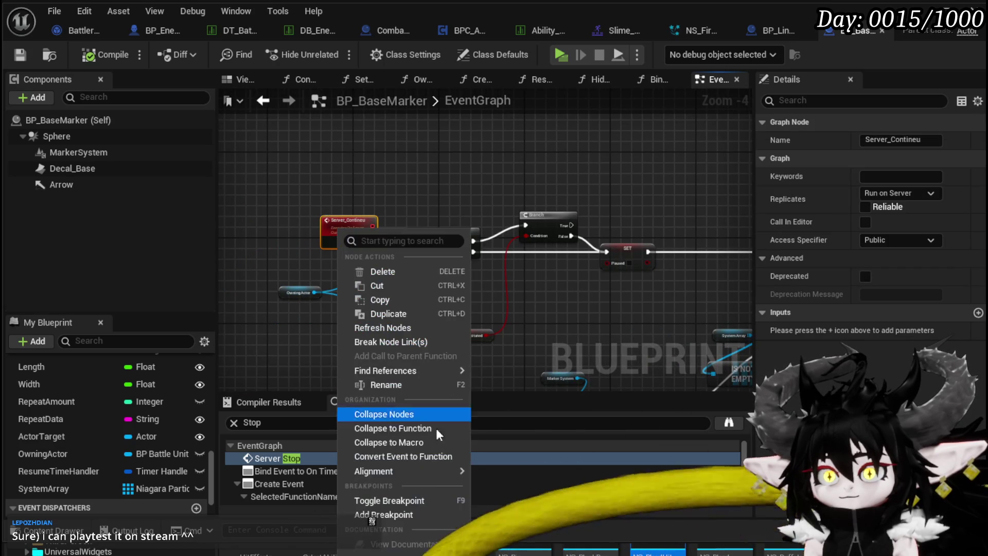
{"action": "left_click", "coordinate": [381, 515]}
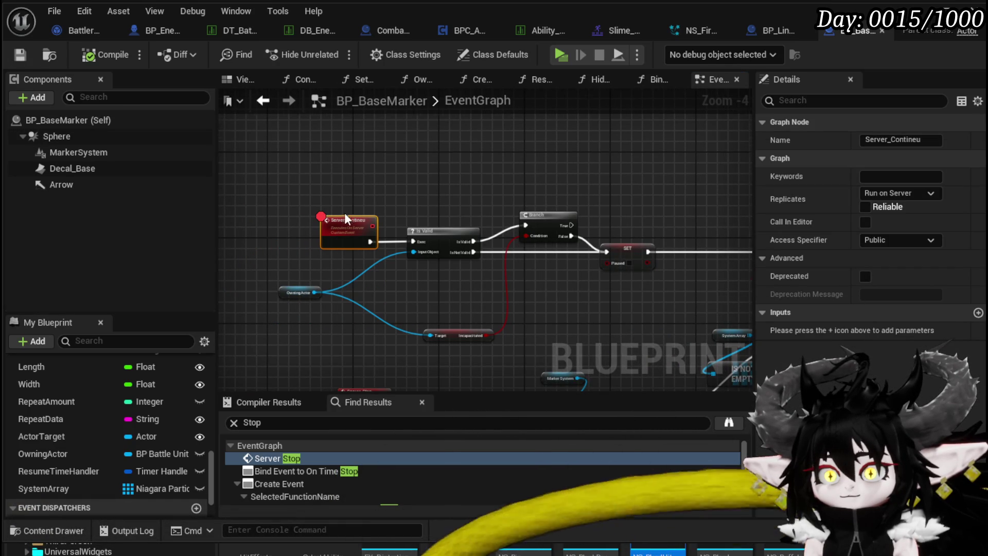
{"action": "scroll", "coordinate": [355, 216], "scroll_direction": "up", "scroll_amount": 2}
{"action": "mouse_move", "coordinate": [484, 186]}
{"action": "left_mouse_down"}
{"action": "mouse_move", "coordinate": [401, 144]}
{"action": "mouse_move", "coordinate": [387, 125]}
{"action": "mouse_move", "coordinate": [407, 163]}
{"action": "left_mouse_up"}
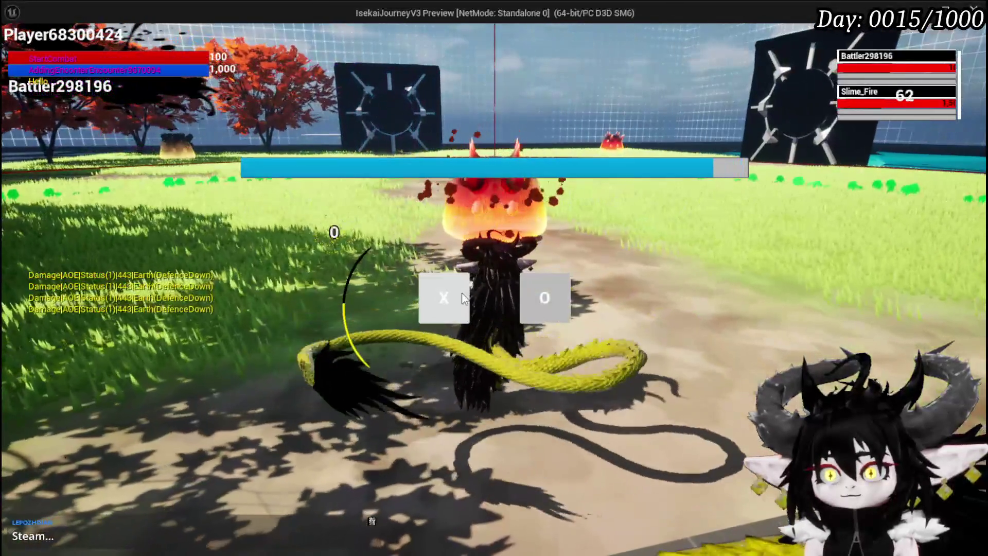
- Answer the X/O battle prompt to end the turn, hitting the Server_Contineu breakpoint
{"action": "left_click", "coordinate": [465, 298]}
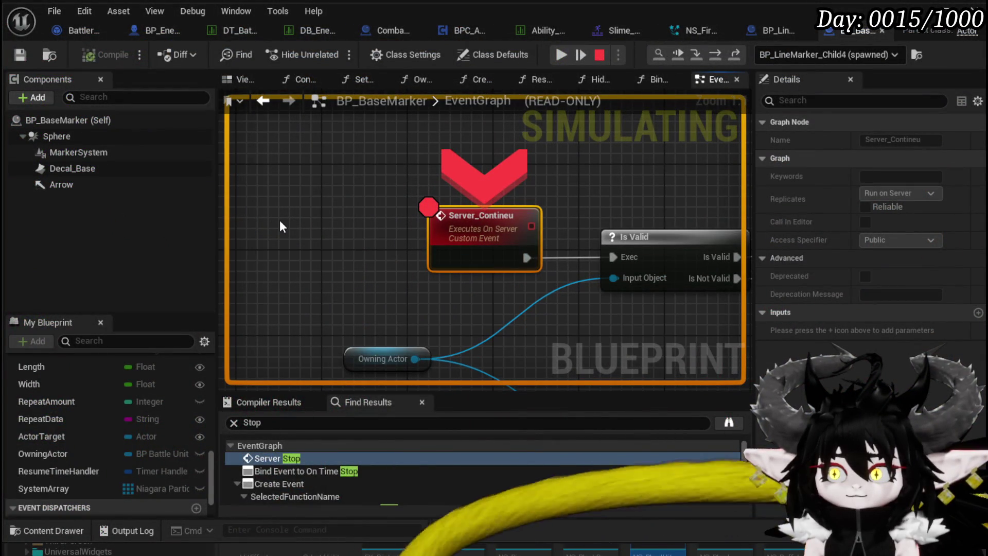
- Step through Is Valid, Branch, SET Paused and Set Timer, then out into EndTurn
{"action": "left_click", "coordinate": [718, 50]}
{"action": "left_click", "coordinate": [717, 51]}
{"action": "left_click", "coordinate": [718, 51]}
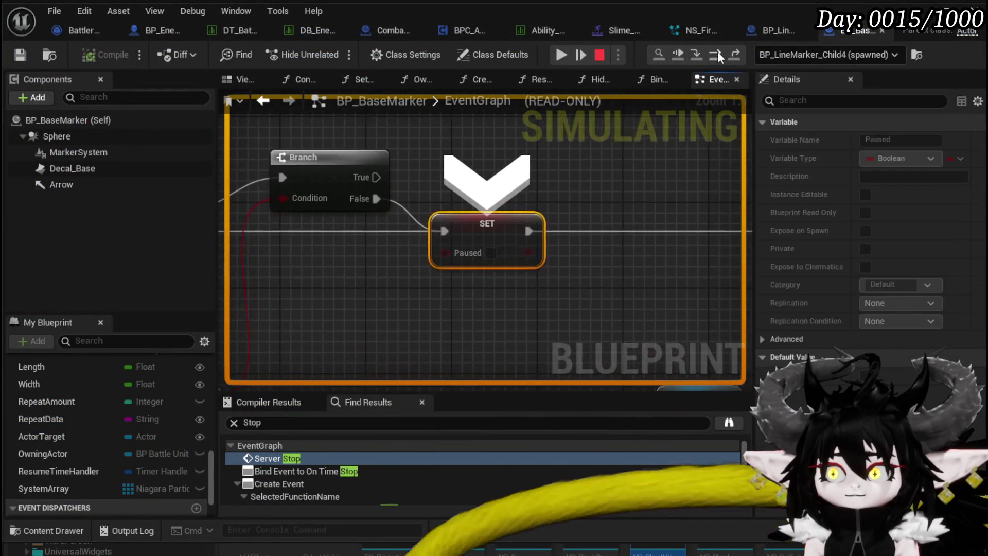
{"action": "left_click", "coordinate": [717, 51]}
{"action": "left_click", "coordinate": [717, 51]}
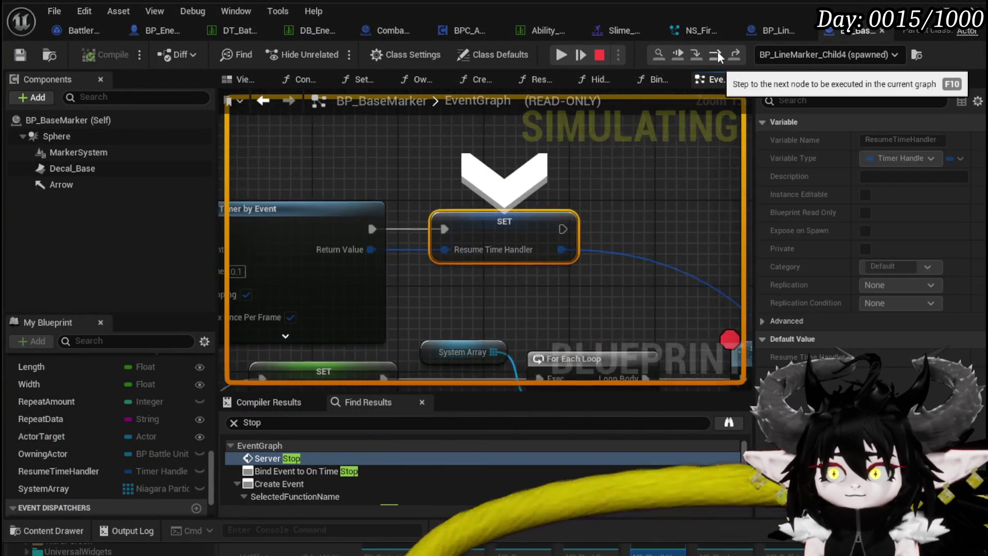
{"action": "left_click", "coordinate": [718, 51]}
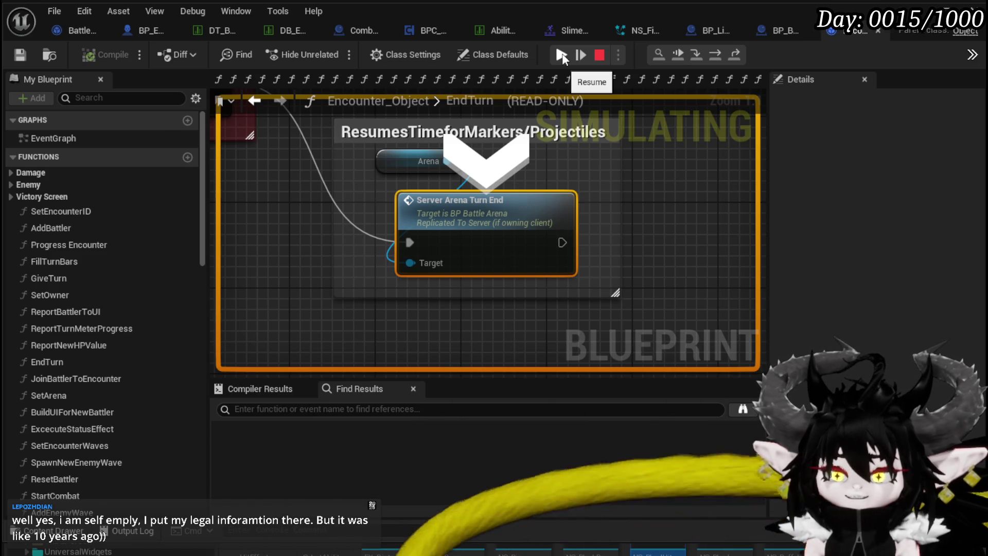
- Resume the paused game and bring up the Server_Contineu event's context menu
{"action": "left_click", "coordinate": [562, 53]}
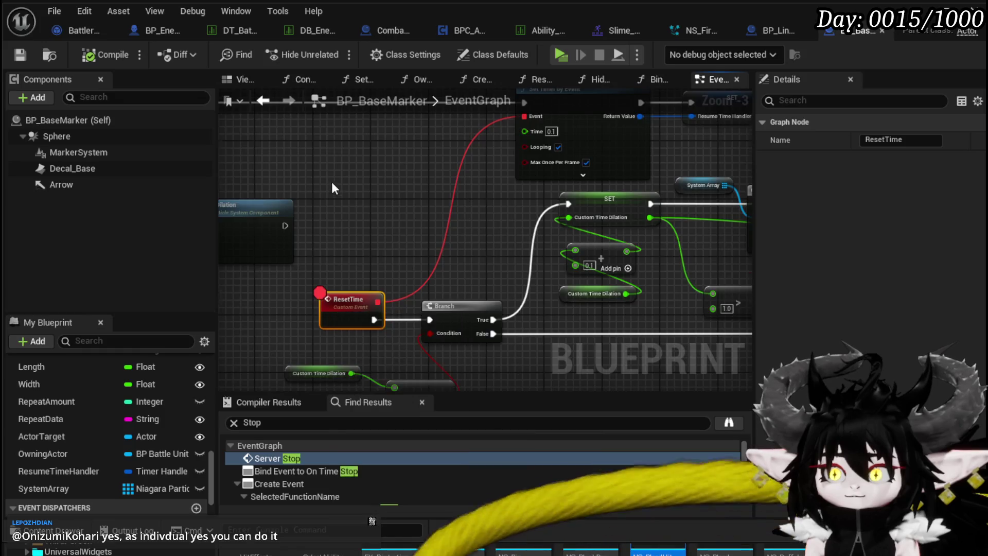
{"action": "scroll", "coordinate": [332, 189], "scroll_direction": "down", "scroll_amount": 3}
{"action": "scroll", "coordinate": [493, 257], "scroll_direction": "up", "scroll_amount": 3}
{"action": "right_click", "coordinate": [279, 200]}
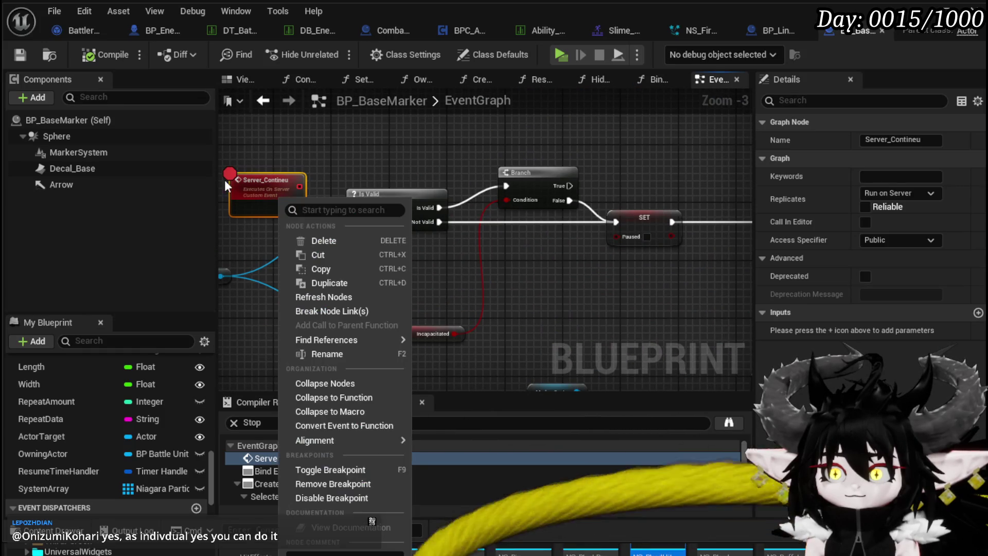
- Disable the Server_Contineu breakpoint, replay, engage the fire slime and choose X in battle
{"action": "left_click", "coordinate": [330, 492]}
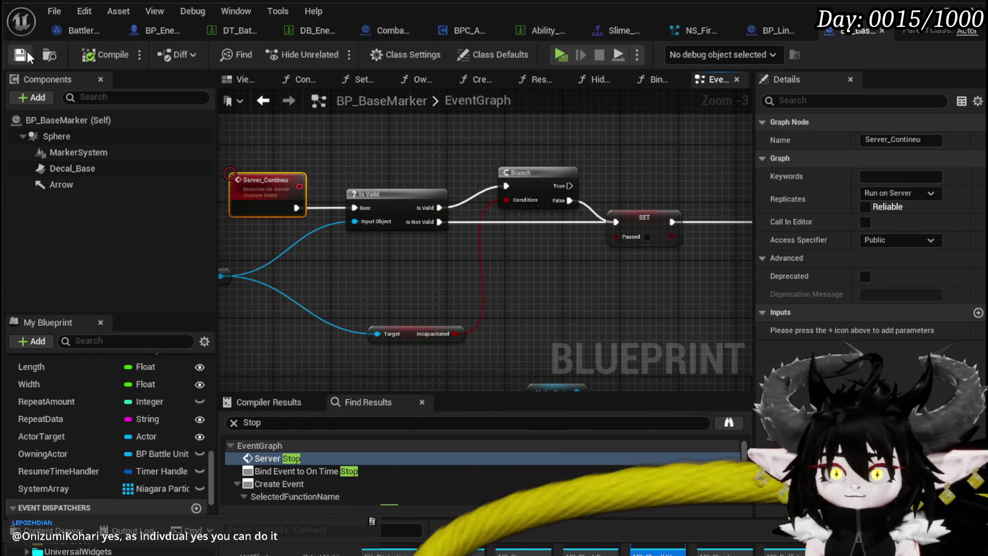
{"action": "key", "text": "F5"}
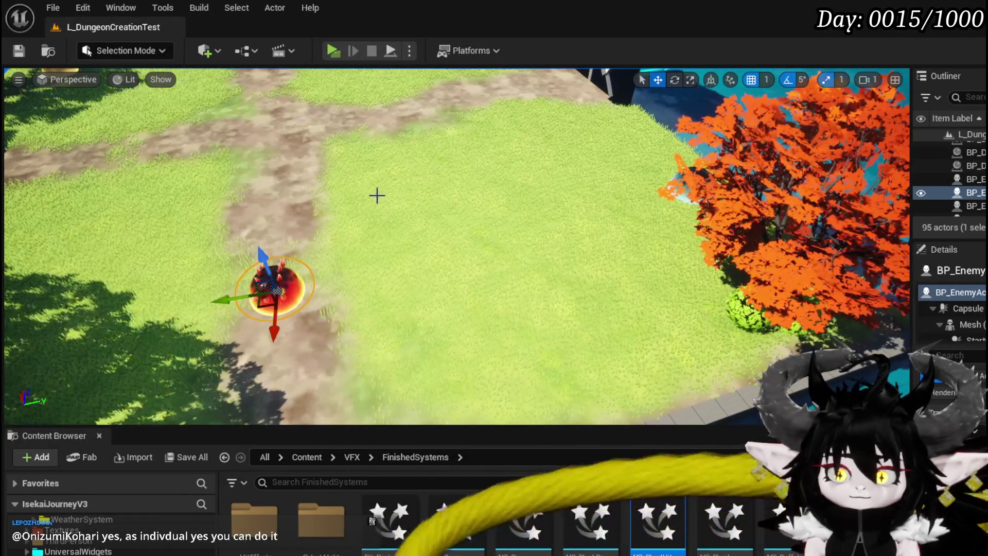
{"action": "left_click", "coordinate": [333, 51]}
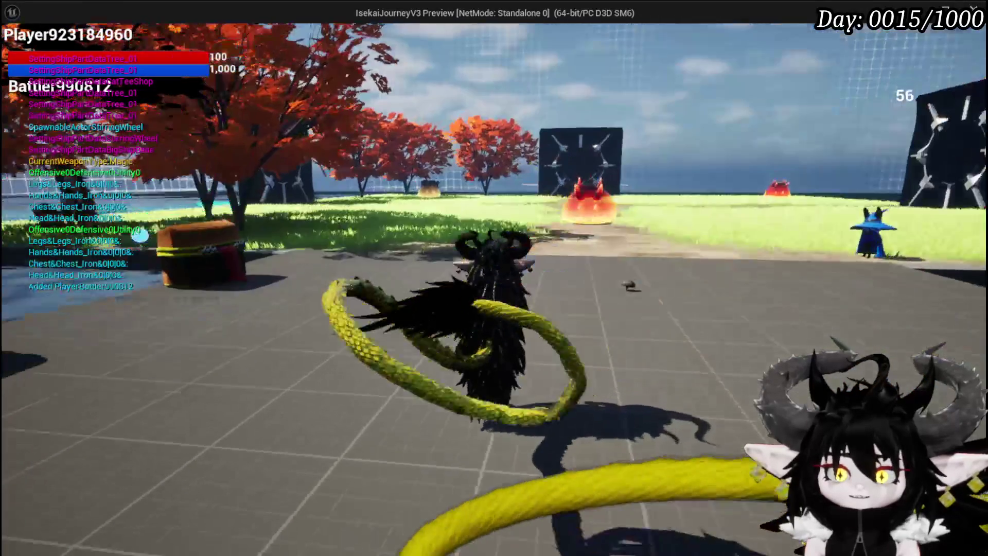
{"action": "key", "text": "w"}
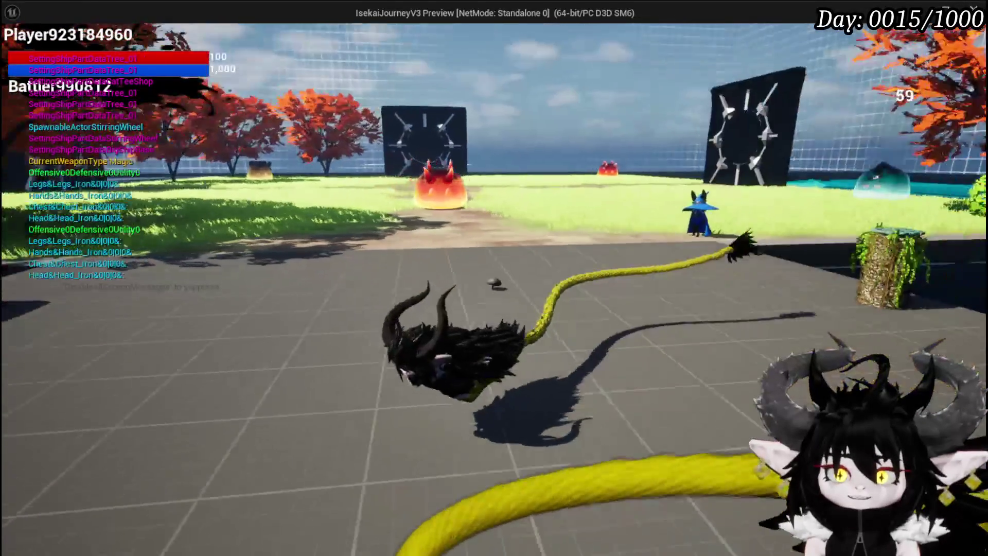
{"action": "key", "text": "w"}
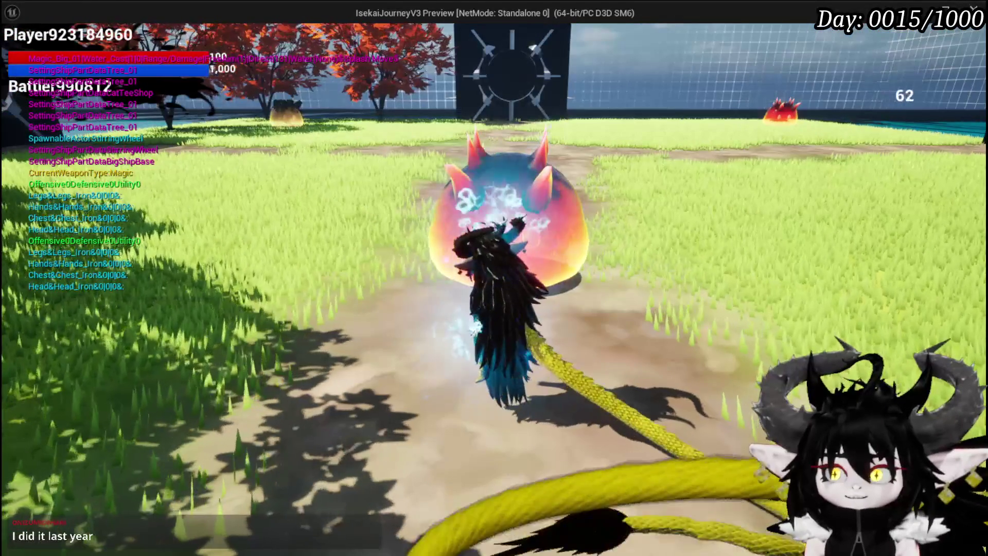
{"action": "key", "text": "w"}
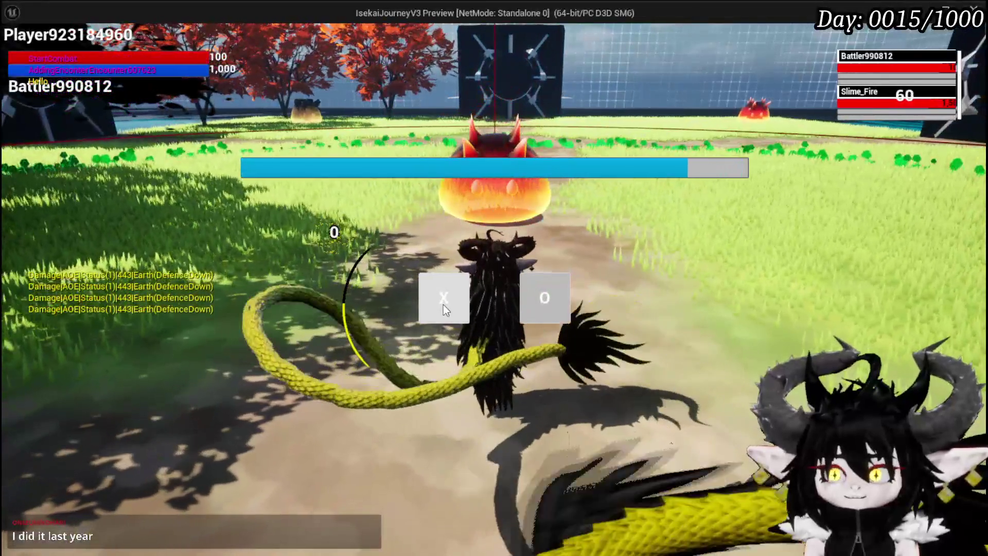
{"action": "left_click", "coordinate": [444, 303]}
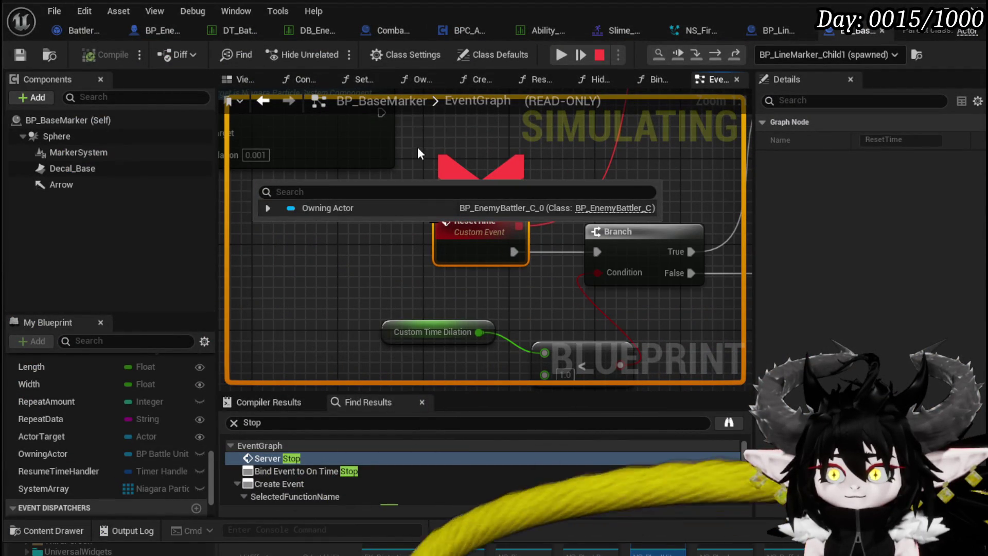
- Step over twice from ResetTime to reach Clear and Invalidate Timer by Handle
{"action": "scroll", "coordinate": [493, 234], "scroll_direction": "down", "scroll_amount": 3}
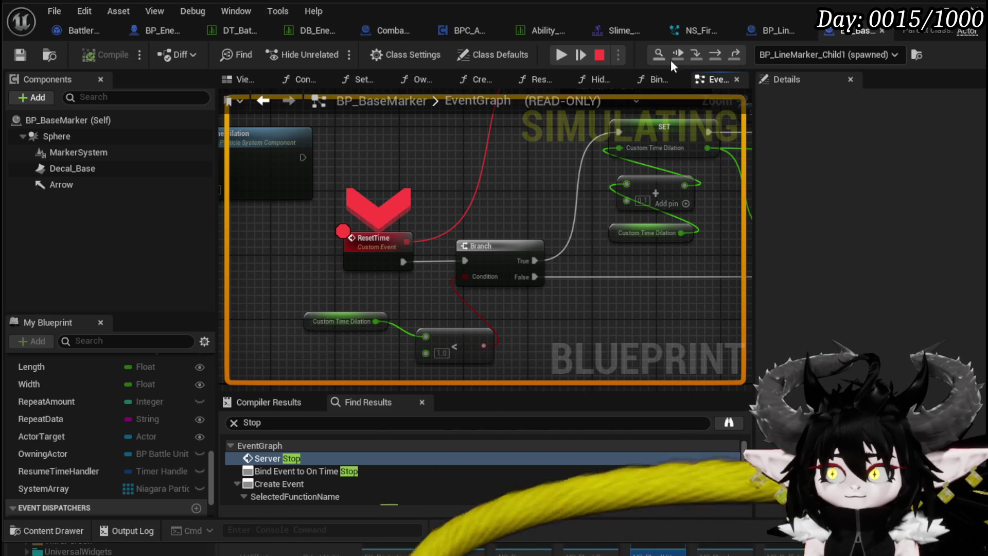
{"action": "left_click", "coordinate": [716, 54]}
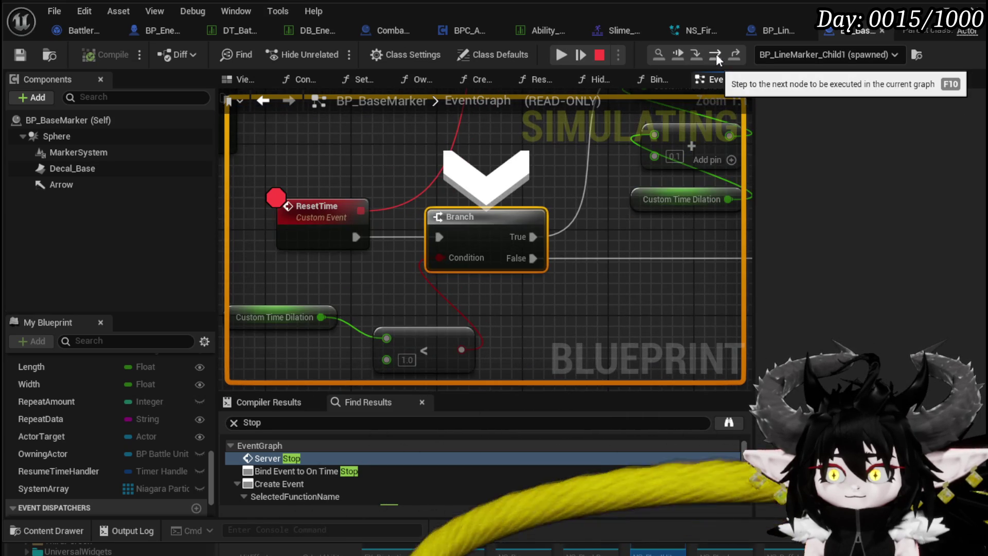
{"action": "left_click", "coordinate": [715, 53]}
- Inspect Custom Time Dilation (1.0) and System Array values around ResetTime, then resume the game
{"action": "scroll", "coordinate": [510, 238], "scroll_direction": "down", "scroll_amount": 3}
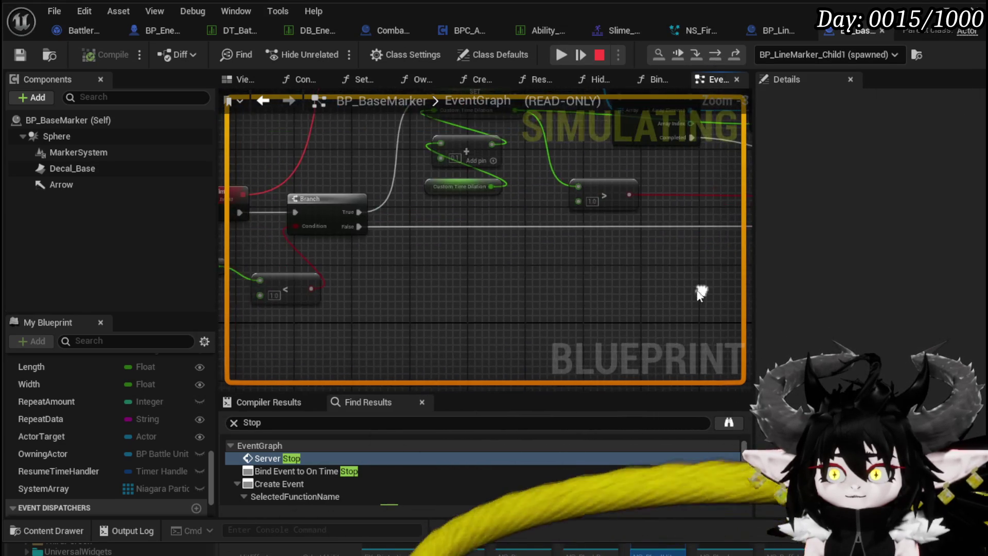
{"action": "left_click_drag", "start_coordinate": [363, 214], "coordinate": [569, 234]}
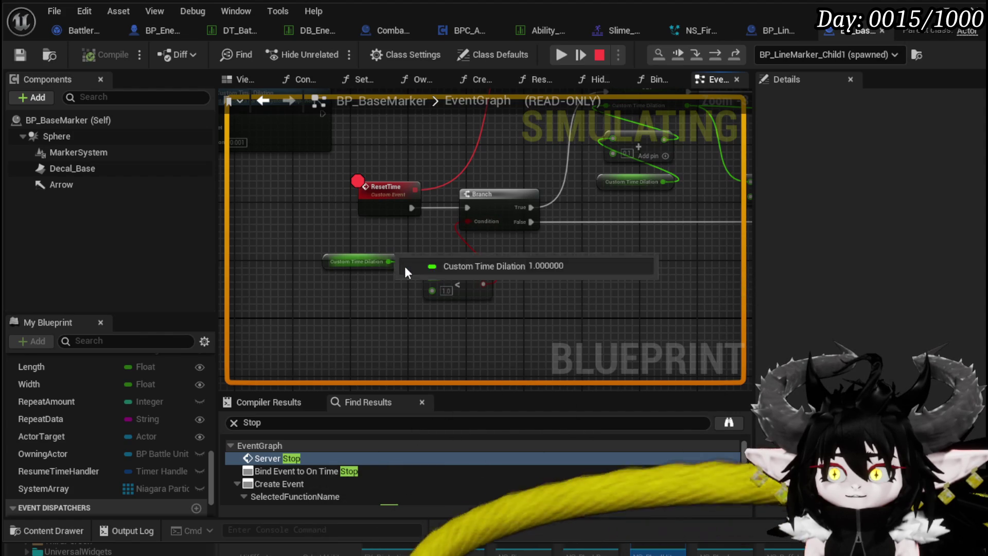
{"action": "mouse_move", "coordinate": [403, 264]}
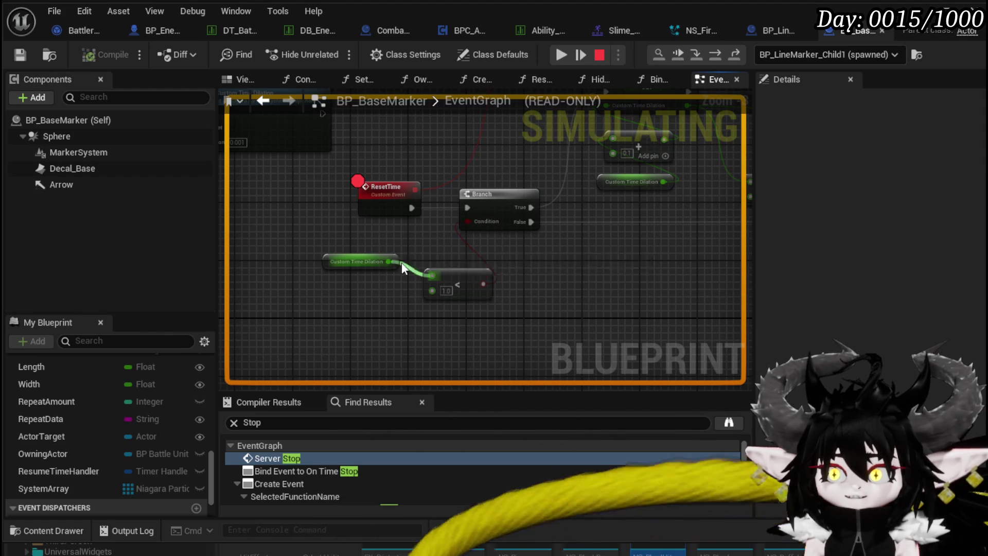
{"action": "mouse_move", "coordinate": [398, 223]}
{"action": "left_mouse_down"}
{"action": "mouse_move", "coordinate": [391, 311]}
{"action": "mouse_move", "coordinate": [551, 280]}
{"action": "mouse_move", "coordinate": [524, 261]}
{"action": "left_mouse_up"}
{"action": "scroll", "coordinate": [396, 225], "scroll_direction": "down", "scroll_amount": 3}
{"action": "mouse_move", "coordinate": [524, 261]}
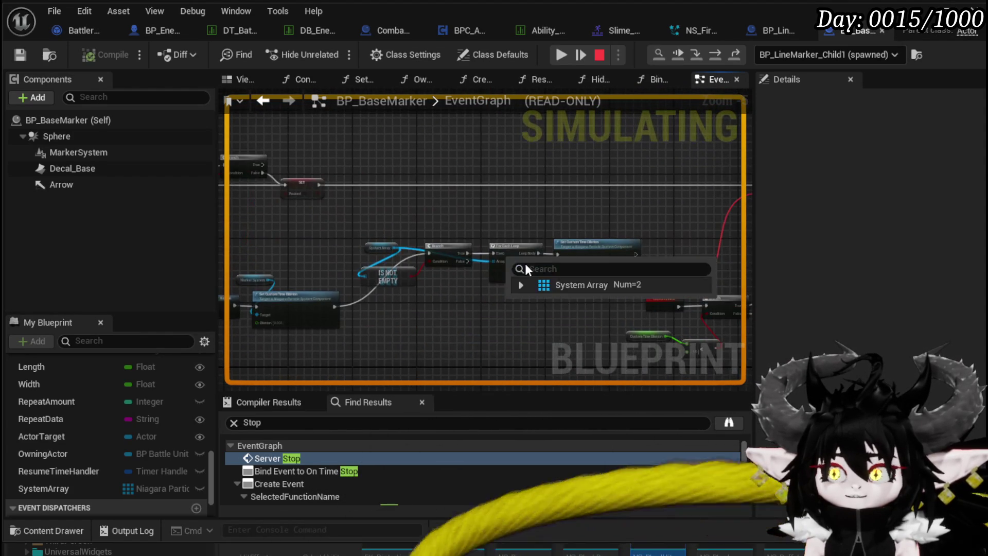
{"action": "left_click_drag", "start_coordinate": [471, 351], "coordinate": [343, 279]}
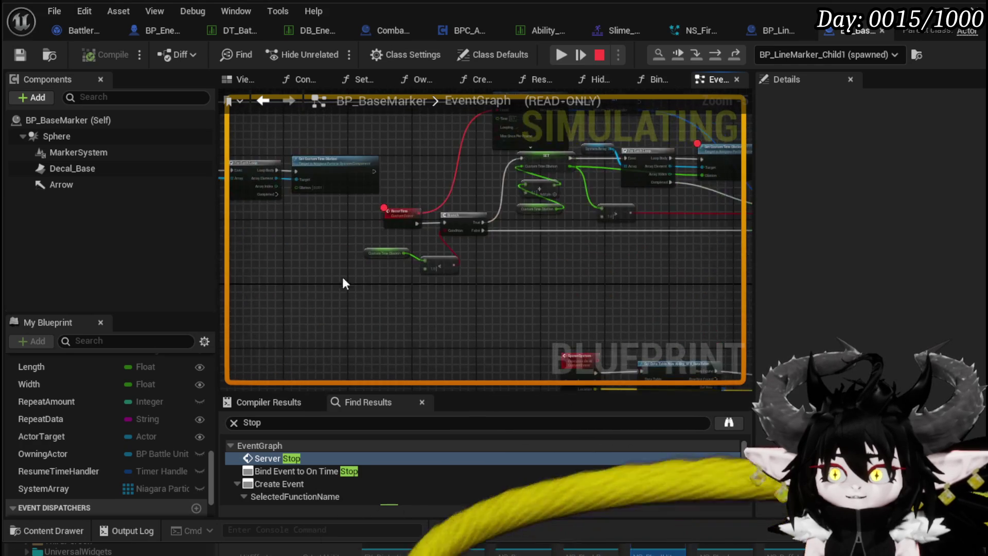
{"action": "scroll", "coordinate": [460, 293], "scroll_direction": "up", "scroll_amount": 2}
{"action": "mouse_move", "coordinate": [565, 260]}
{"action": "left_mouse_down"}
{"action": "mouse_move", "coordinate": [460, 293]}
{"action": "mouse_move", "coordinate": [404, 324]}
{"action": "mouse_move", "coordinate": [319, 307]}
{"action": "mouse_move", "coordinate": [531, 303]}
{"action": "left_mouse_up"}
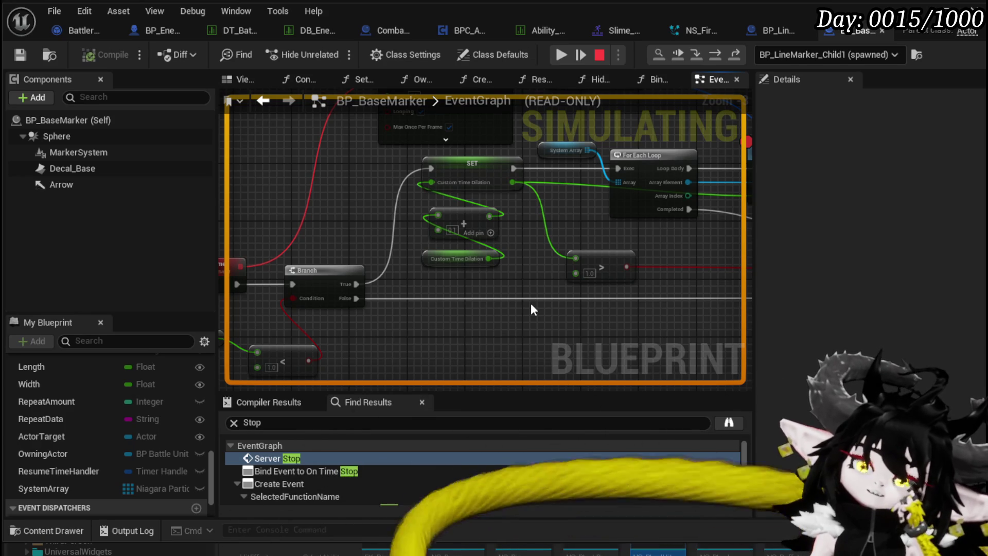
{"action": "mouse_move", "coordinate": [448, 298]}
{"action": "left_mouse_down"}
{"action": "mouse_move", "coordinate": [535, 271]}
{"action": "mouse_move", "coordinate": [638, 262]}
{"action": "left_mouse_up"}
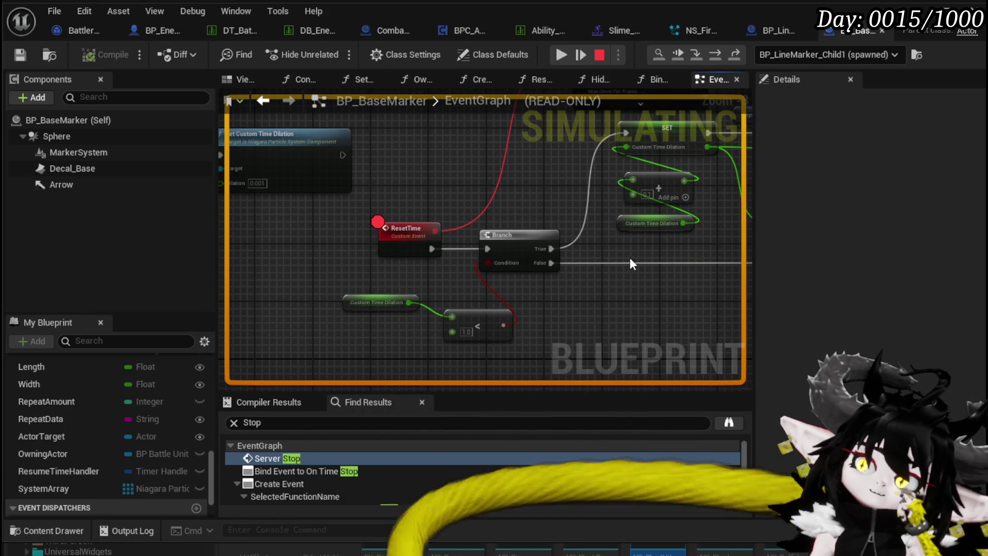
{"action": "left_click_drag", "start_coordinate": [448, 280], "coordinate": [381, 279]}
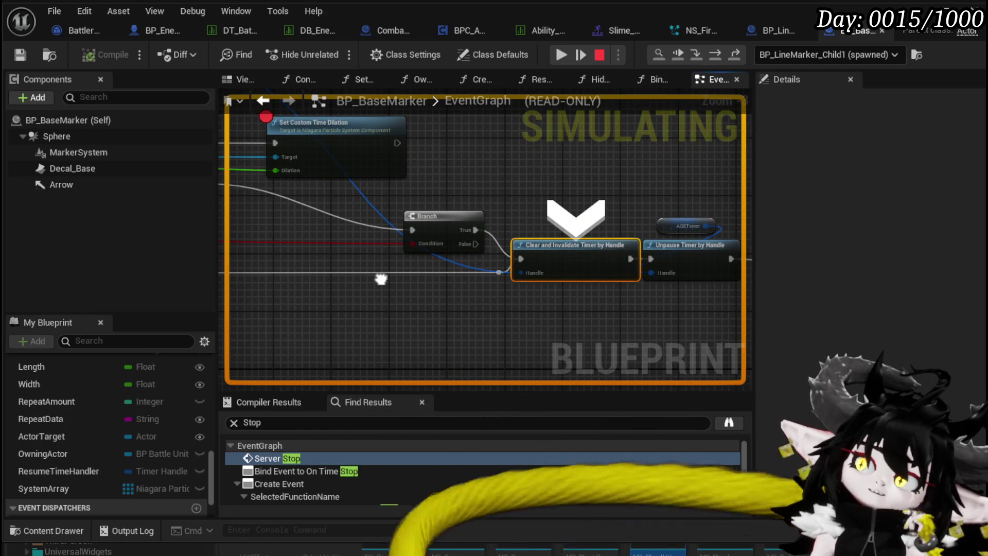
{"action": "left_click", "coordinate": [565, 54]}
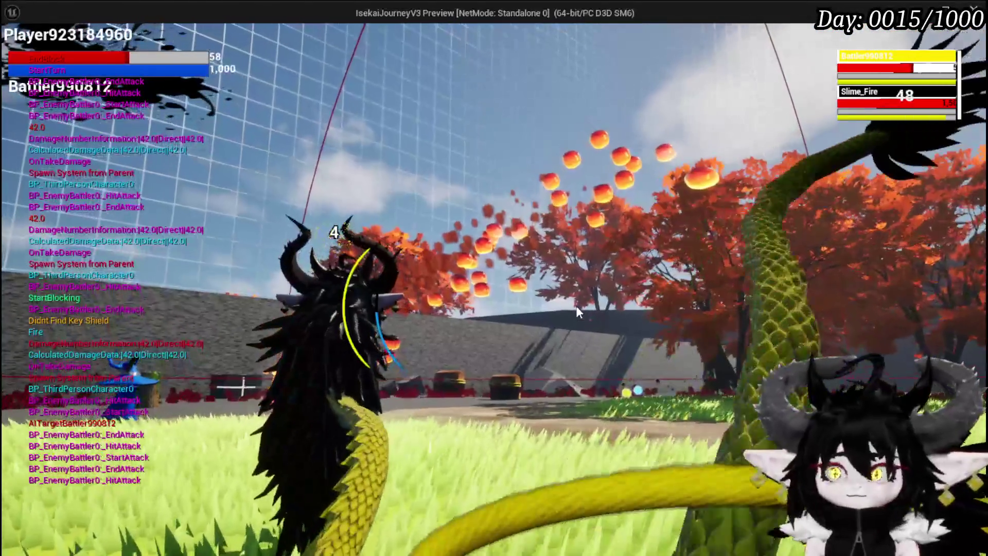
- Stop play-in-editor with Esc and return to the earlier time-stop nodes in the EventGraph
{"action": "key", "text": "Escape"}
{"action": "mouse_move", "coordinate": [232, 223]}
{"action": "left_mouse_down"}
{"action": "mouse_move", "coordinate": [511, 283]}
{"action": "mouse_move", "coordinate": [620, 261]}
{"action": "mouse_move", "coordinate": [408, 214]}
{"action": "mouse_move", "coordinate": [514, 235]}
{"action": "mouse_move", "coordinate": [403, 322]}
{"action": "mouse_move", "coordinate": [474, 235]}
{"action": "mouse_move", "coordinate": [641, 276]}
{"action": "mouse_move", "coordinate": [655, 237]}
{"action": "mouse_move", "coordinate": [509, 220]}
{"action": "mouse_move", "coordinate": [503, 267]}
{"action": "mouse_move", "coordinate": [434, 275]}
{"action": "left_mouse_up"}
{"action": "scroll", "coordinate": [620, 260], "scroll_direction": "down", "scroll_amount": 1}
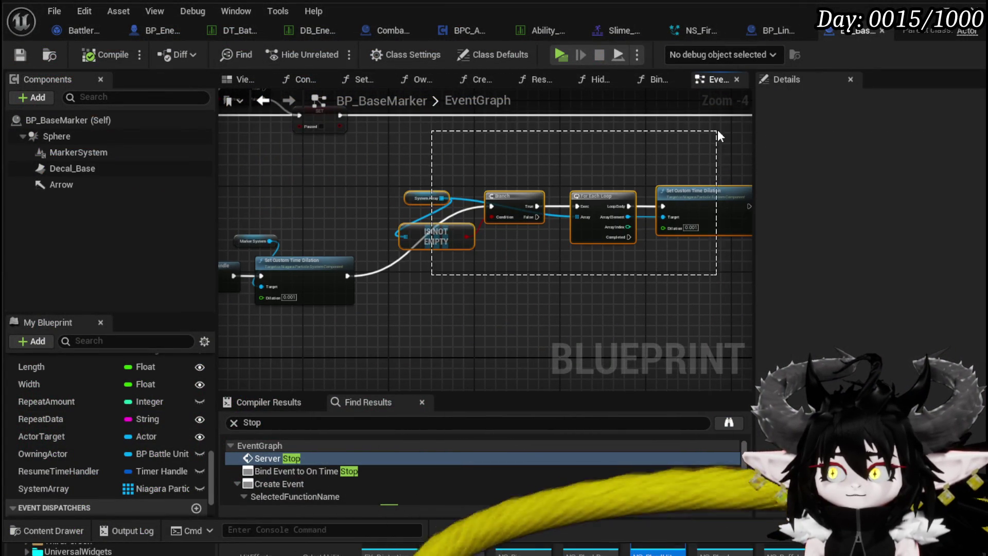
- Move the Branch, For Each Loop and Set Custom Time Dilation nodes left onto the main execution line
{"action": "left_click_drag", "start_coordinate": [718, 136], "coordinate": [718, 137]}
{"action": "left_click_drag", "start_coordinate": [598, 150], "coordinate": [505, 147]}
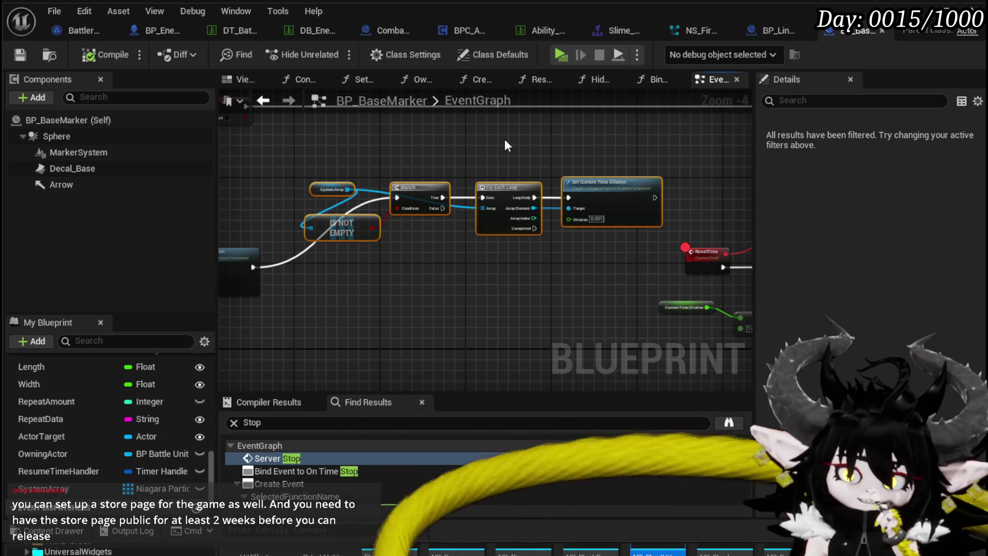
{"action": "left_click_drag", "start_coordinate": [326, 142], "coordinate": [666, 232]}
{"action": "left_click_drag", "start_coordinate": [597, 197], "coordinate": [589, 256]}
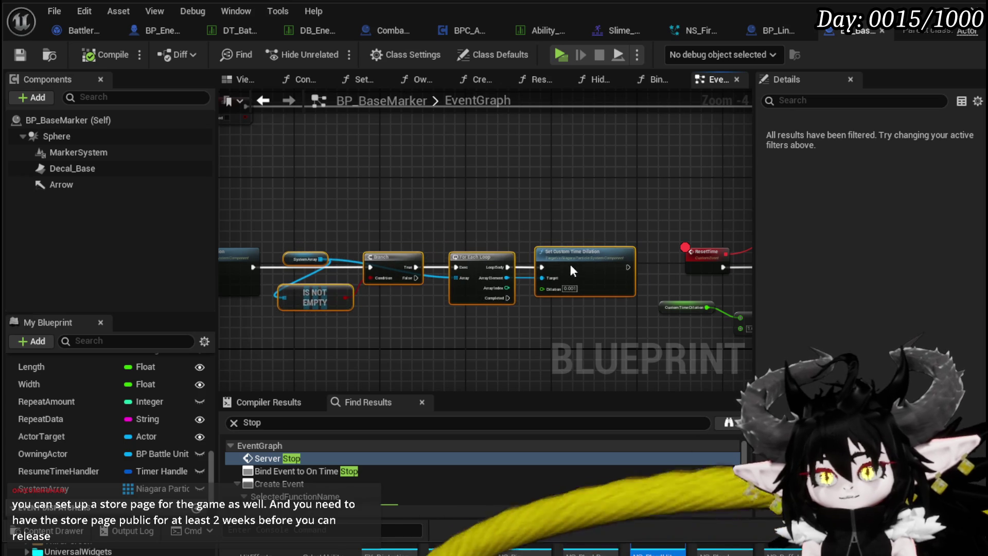
{"action": "left_click_drag", "start_coordinate": [304, 193], "coordinate": [377, 210]}
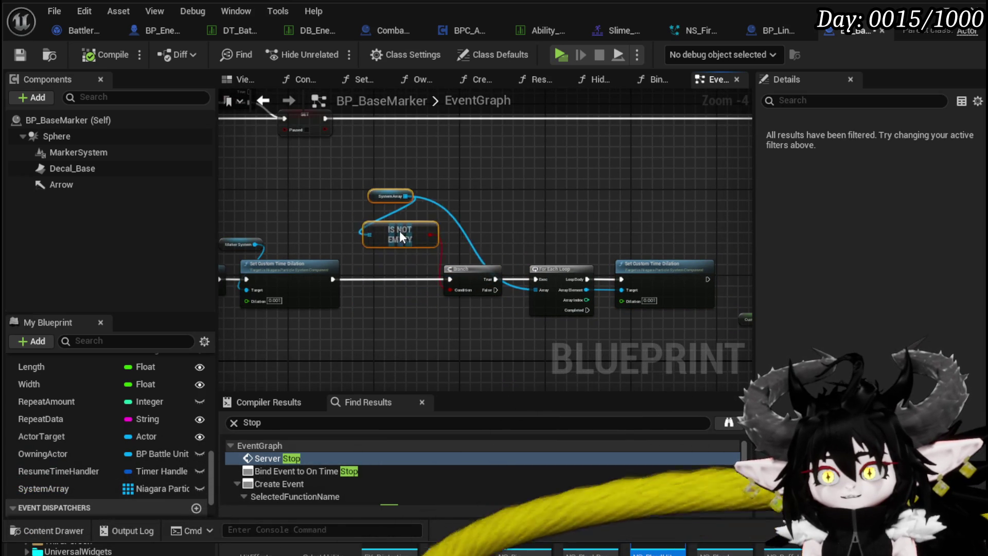
{"action": "left_click_drag", "start_coordinate": [523, 237], "coordinate": [468, 227]}
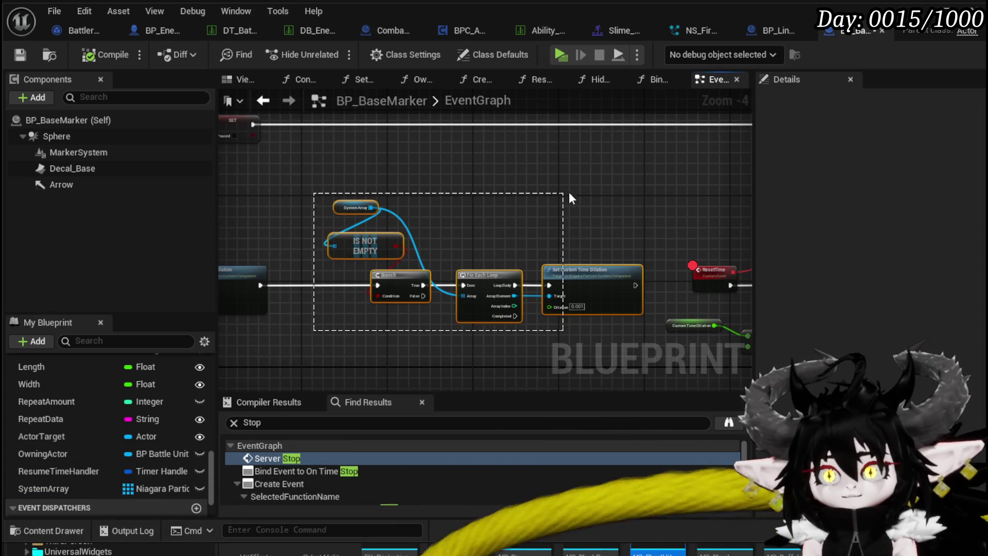
{"action": "left_click_drag", "start_coordinate": [598, 281], "coordinate": [525, 281]}
- Pan past the timer and validity nodes to the Server_Contineu event
{"action": "left_click_drag", "start_coordinate": [232, 211], "coordinate": [469, 235]}
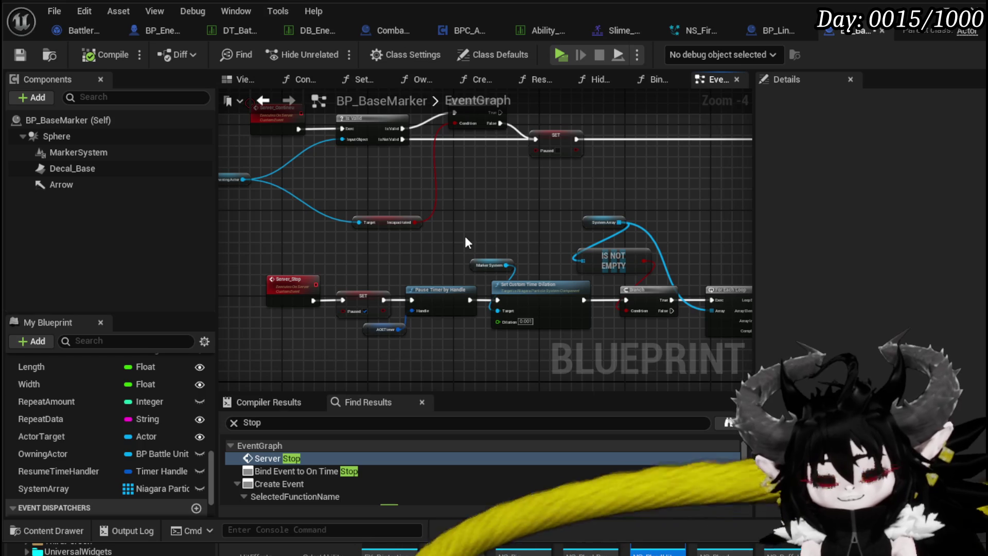
{"action": "mouse_move", "coordinate": [530, 192]}
{"action": "left_mouse_down"}
{"action": "mouse_move", "coordinate": [427, 254]}
{"action": "mouse_move", "coordinate": [516, 242]}
{"action": "left_mouse_up"}
{"action": "left_click_drag", "start_coordinate": [417, 292], "coordinate": [394, 257]}
{"action": "left_click", "coordinate": [242, 284]}
{"action": "mouse_move", "coordinate": [293, 258]}
{"action": "left_mouse_down"}
{"action": "mouse_move", "coordinate": [303, 195]}
{"action": "mouse_move", "coordinate": [278, 242]}
{"action": "mouse_move", "coordinate": [259, 244]}
{"action": "left_mouse_up"}
- Enable and then remove the breakpoint on the Server_Contineu event
{"action": "right_click", "coordinate": [265, 192]}
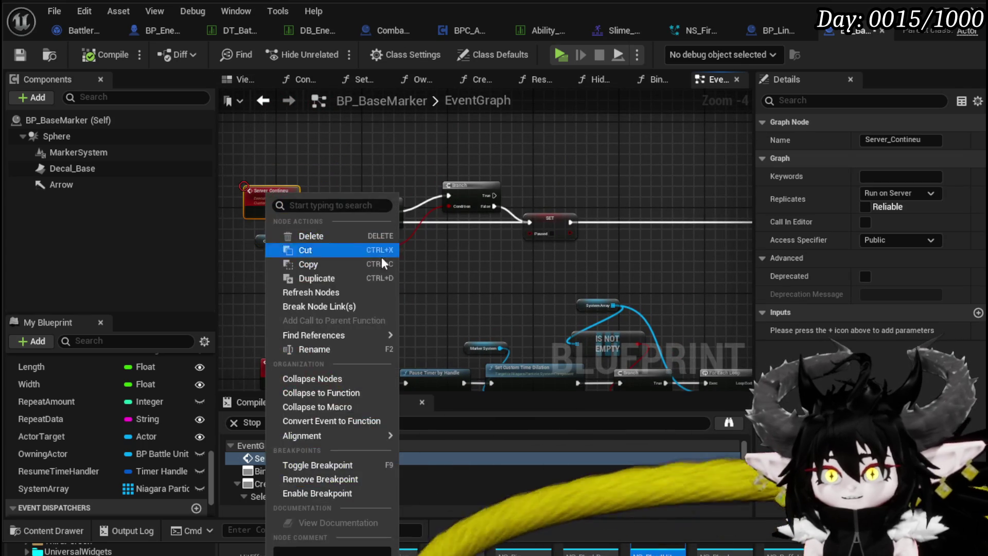
{"action": "left_click", "coordinate": [318, 494]}
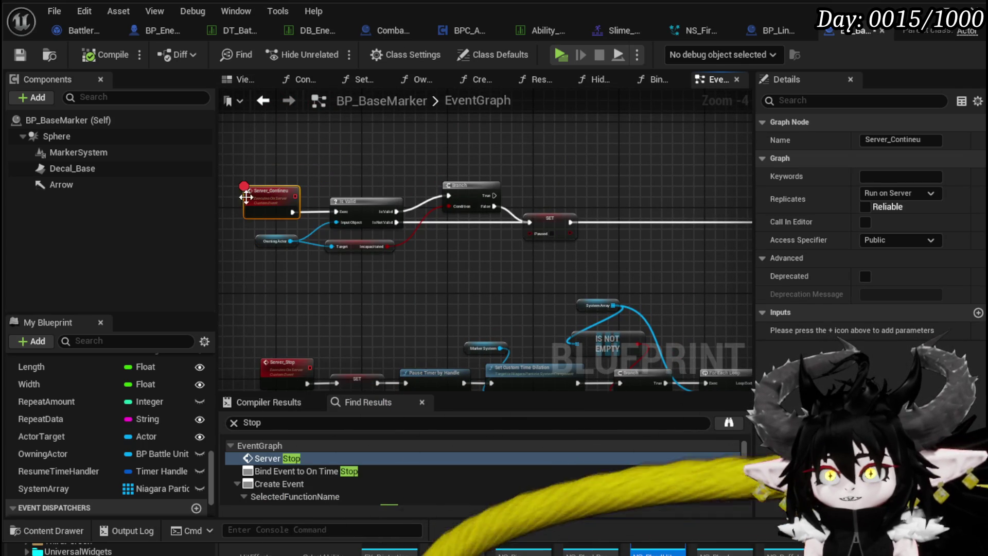
{"action": "right_click", "coordinate": [252, 198]}
{"action": "left_click", "coordinate": [329, 487]}
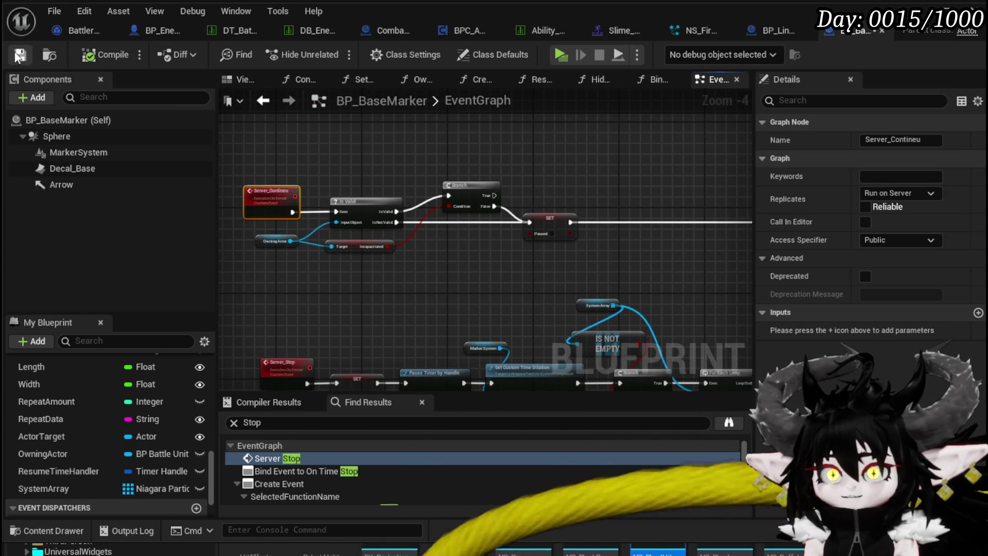
- Pan and zoom back to the dilation loop, Branch and unpause nodes
{"action": "mouse_move", "coordinate": [436, 249]}
{"action": "left_mouse_down"}
{"action": "mouse_move", "coordinate": [508, 259]}
{"action": "mouse_move", "coordinate": [486, 238]}
{"action": "mouse_move", "coordinate": [421, 232]}
{"action": "mouse_move", "coordinate": [431, 192]}
{"action": "mouse_move", "coordinate": [333, 286]}
{"action": "mouse_move", "coordinate": [348, 318]}
{"action": "mouse_move", "coordinate": [367, 314]}
{"action": "left_mouse_up"}
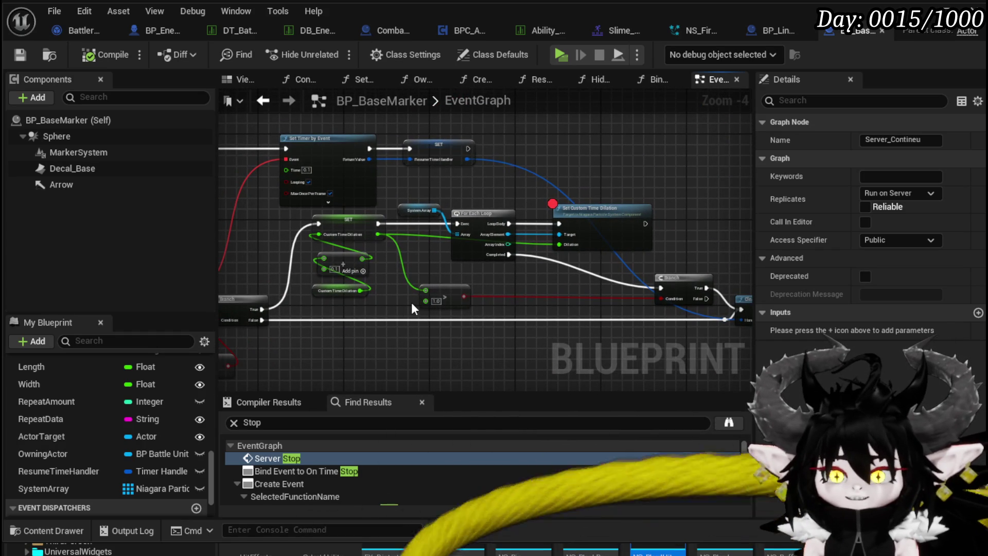
{"action": "mouse_move", "coordinate": [517, 298]}
{"action": "left_mouse_down"}
{"action": "mouse_move", "coordinate": [403, 282]}
{"action": "mouse_move", "coordinate": [399, 259]}
{"action": "mouse_move", "coordinate": [411, 248]}
{"action": "left_mouse_up"}
{"action": "mouse_move", "coordinate": [494, 234]}
{"action": "left_mouse_down"}
{"action": "mouse_move", "coordinate": [414, 227]}
{"action": "mouse_move", "coordinate": [467, 234]}
{"action": "left_mouse_up"}
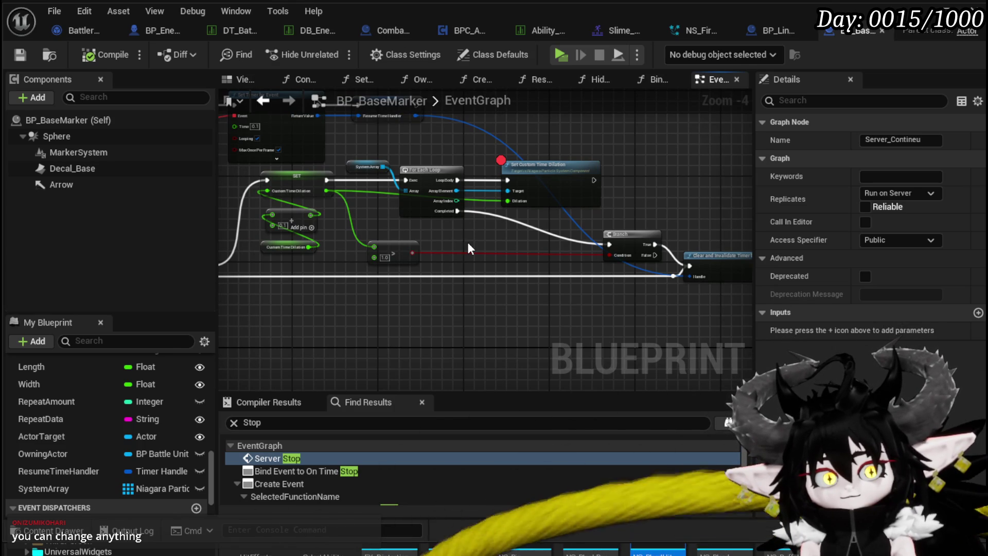
{"action": "scroll", "coordinate": [468, 241], "scroll_direction": "up", "scroll_amount": 2}
{"action": "mouse_move", "coordinate": [538, 236]}
{"action": "left_mouse_down"}
{"action": "mouse_move", "coordinate": [396, 228]}
{"action": "mouse_move", "coordinate": [422, 222]}
{"action": "left_mouse_up"}
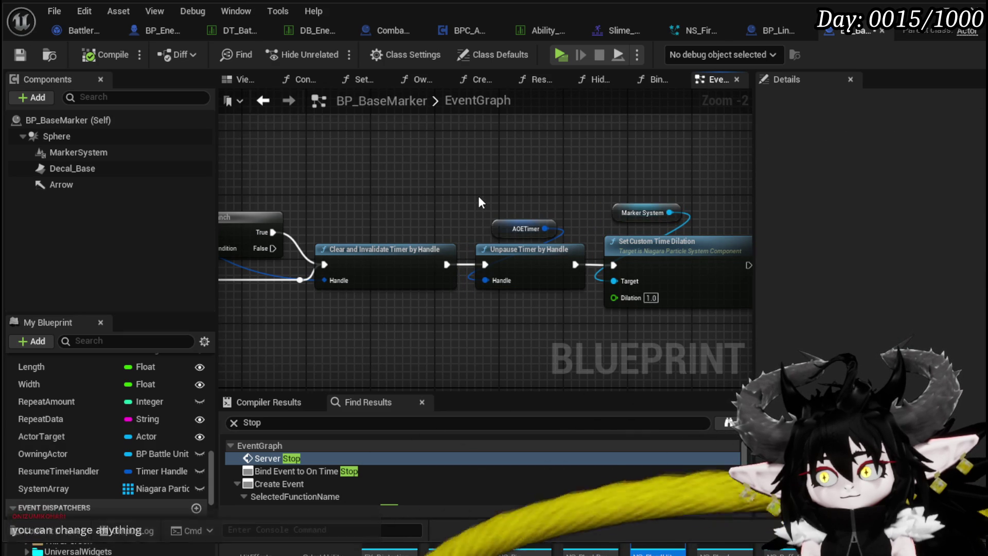
{"action": "scroll", "coordinate": [478, 196], "scroll_direction": "down", "scroll_amount": 1}
{"action": "mouse_move", "coordinate": [477, 195]}
{"action": "left_mouse_down"}
{"action": "mouse_move", "coordinate": [574, 221]}
{"action": "mouse_move", "coordinate": [369, 251]}
{"action": "mouse_move", "coordinate": [625, 265]}
{"action": "mouse_move", "coordinate": [515, 271]}
{"action": "left_mouse_up"}
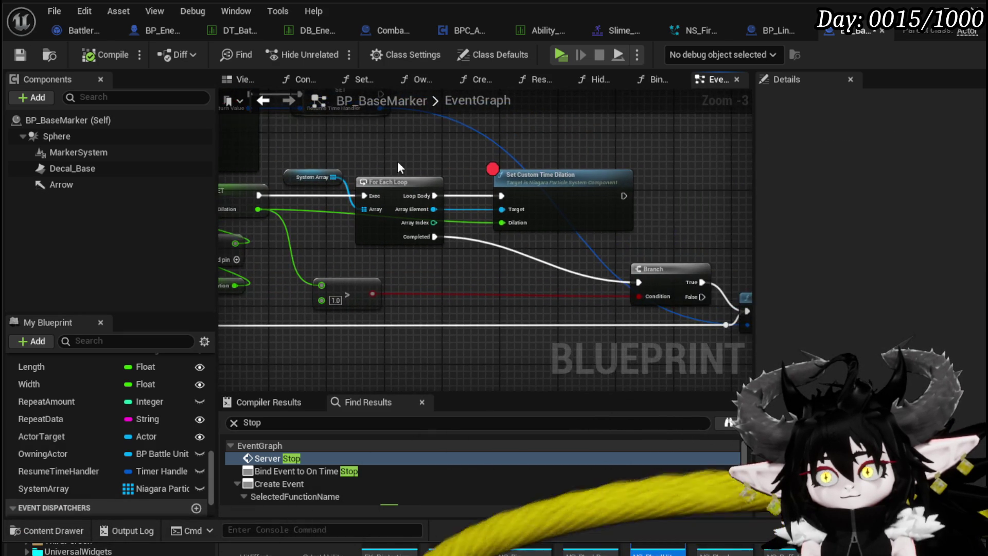
- Copy the System Array For Each Loop with Set Custom Time Dilation and chain it after the reset
{"action": "left_click_drag", "start_coordinate": [318, 147], "coordinate": [520, 206]}
{"action": "left_click_drag", "start_coordinate": [681, 226], "coordinate": [539, 234]}
{"action": "mouse_move", "coordinate": [926, 262]}
{"action": "left_mouse_down"}
{"action": "mouse_move", "coordinate": [514, 228]}
{"action": "mouse_move", "coordinate": [513, 266]}
{"action": "left_mouse_up"}
{"action": "key", "text": "ctrl+v"}
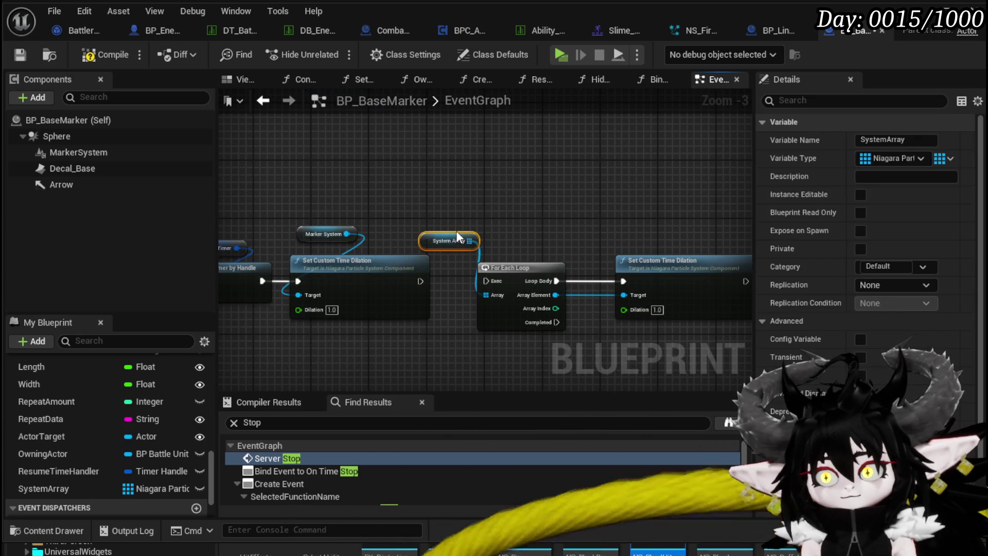
{"action": "left_click_drag", "start_coordinate": [421, 281], "coordinate": [499, 279]}
{"action": "left_click_drag", "start_coordinate": [388, 334], "coordinate": [548, 295]}
- Feed a Custom Time Dilation getter into the pasted loop's Dilation input
{"action": "scroll", "coordinate": [463, 309], "scroll_direction": "down", "scroll_amount": 1}
{"action": "left_click_drag", "start_coordinate": [463, 309], "coordinate": [342, 329]}
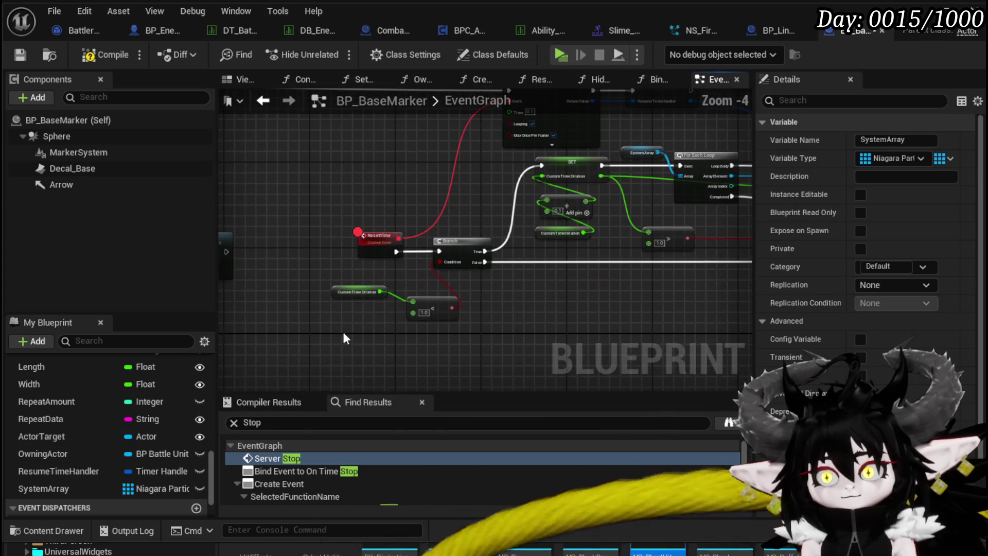
{"action": "mouse_move", "coordinate": [456, 302]}
{"action": "left_mouse_down"}
{"action": "mouse_move", "coordinate": [477, 323]}
{"action": "mouse_move", "coordinate": [505, 296]}
{"action": "left_mouse_up"}
{"action": "scroll", "coordinate": [566, 298], "scroll_direction": "up", "scroll_amount": 2}
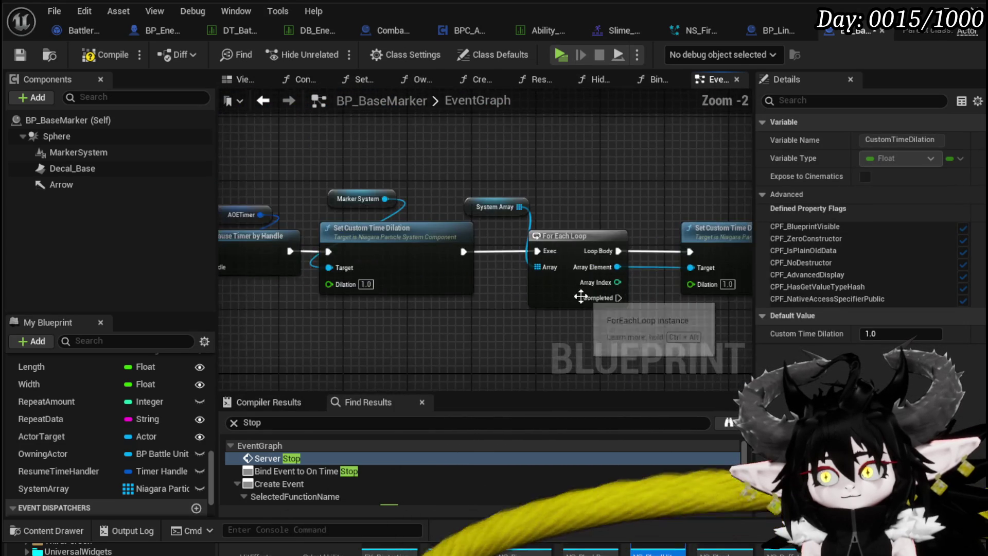
{"action": "left_click", "coordinate": [530, 323]}
{"action": "key", "text": "ctrl+v"}
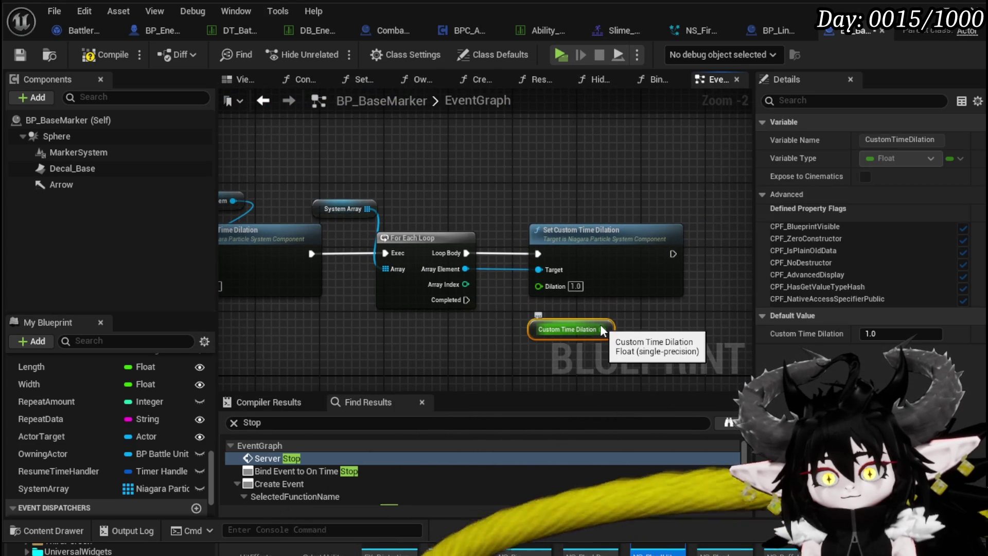
{"action": "left_click", "coordinate": [499, 321]}
- Compile and save BP_BaseMarker
{"action": "scroll", "coordinate": [499, 321], "scroll_direction": "down", "scroll_amount": 2}
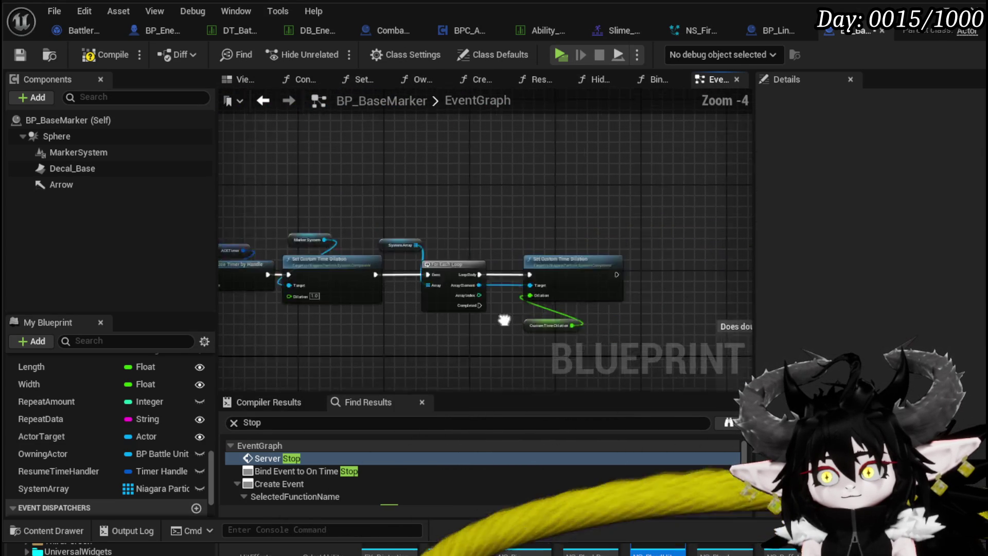
{"action": "left_click_drag", "start_coordinate": [499, 321], "coordinate": [360, 231]}
{"action": "scroll", "coordinate": [309, 206], "scroll_direction": "down", "scroll_amount": 2}
{"action": "left_click", "coordinate": [100, 58]}
{"action": "left_click", "coordinate": [15, 54]}
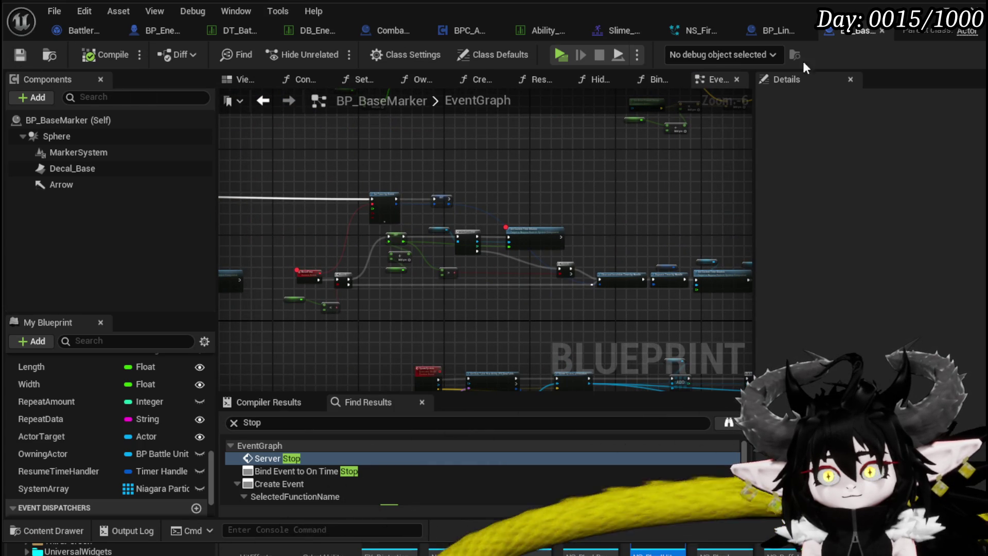
{"action": "key", "text": "alt+Tab"}
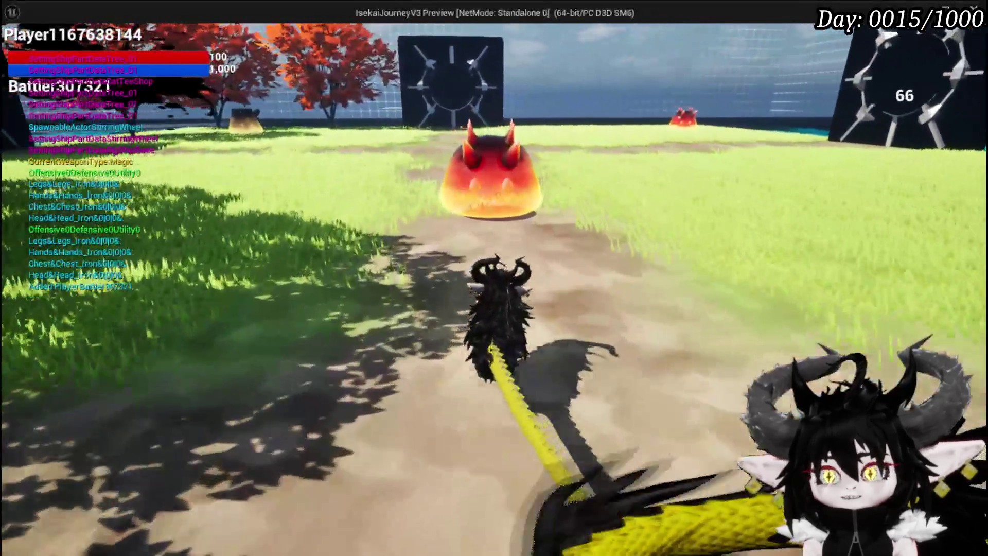
- Cast a spell at Slime_Fire, decline the prompt with X, and end the turn with G
{"action": "left_click", "coordinate": [494, 278]}
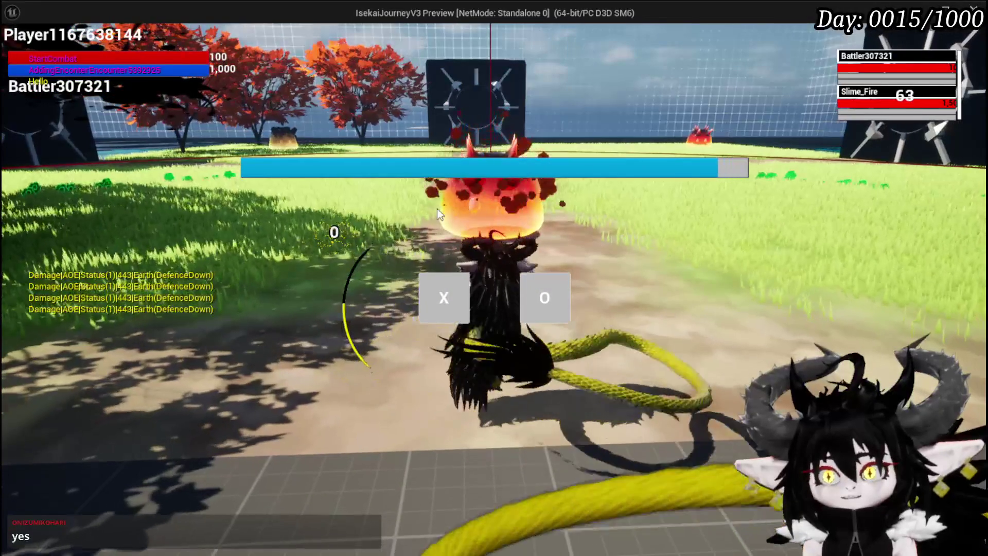
{"action": "left_click", "coordinate": [455, 307]}
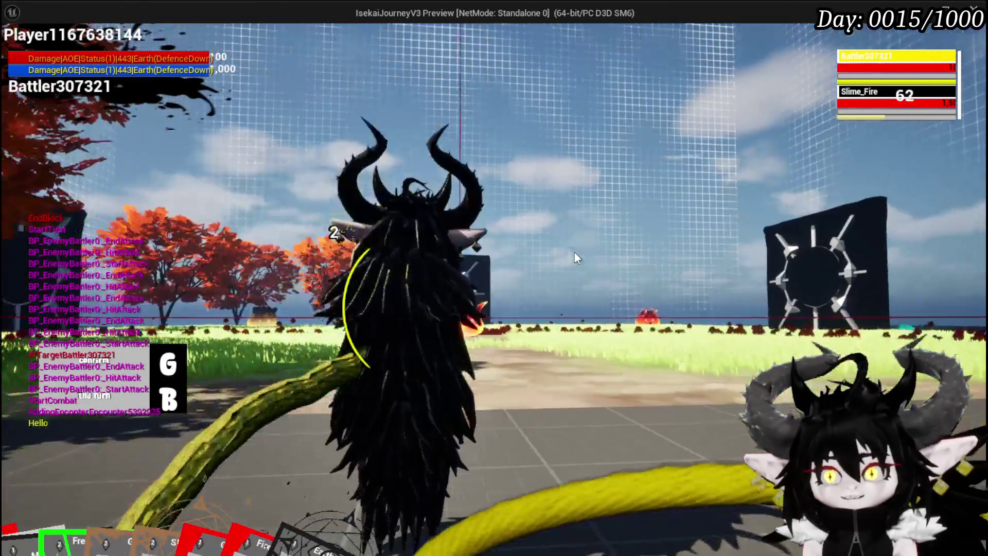
{"action": "key", "text": "g"}
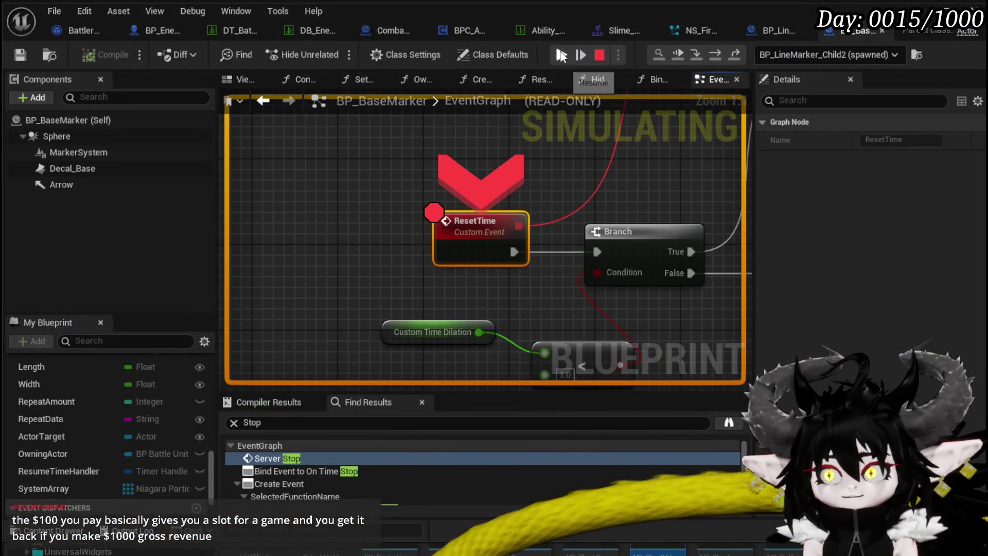
- Resume twice past the ResetTime breakpoint, remove that breakpoint, and resume the preview
{"action": "left_click", "coordinate": [561, 55]}
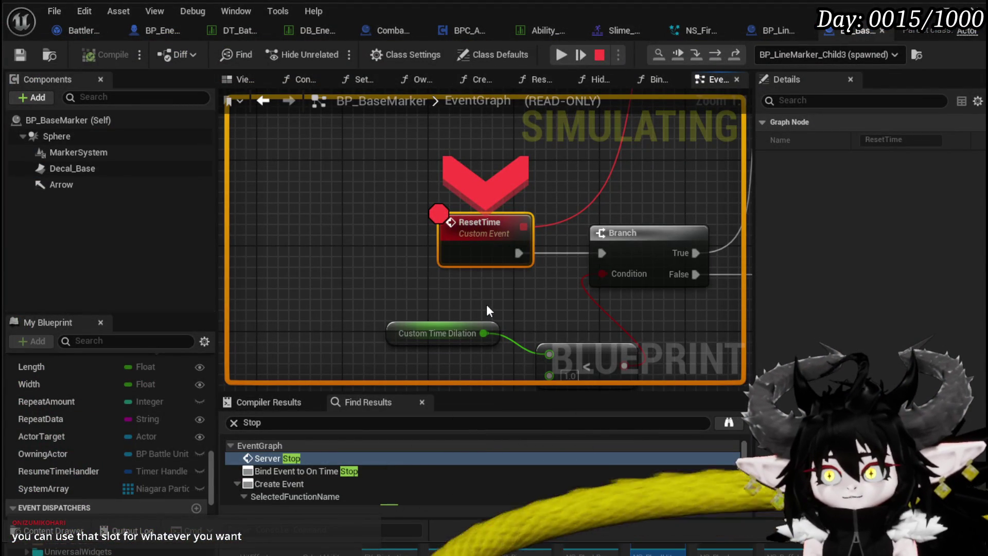
{"action": "left_click", "coordinate": [560, 55]}
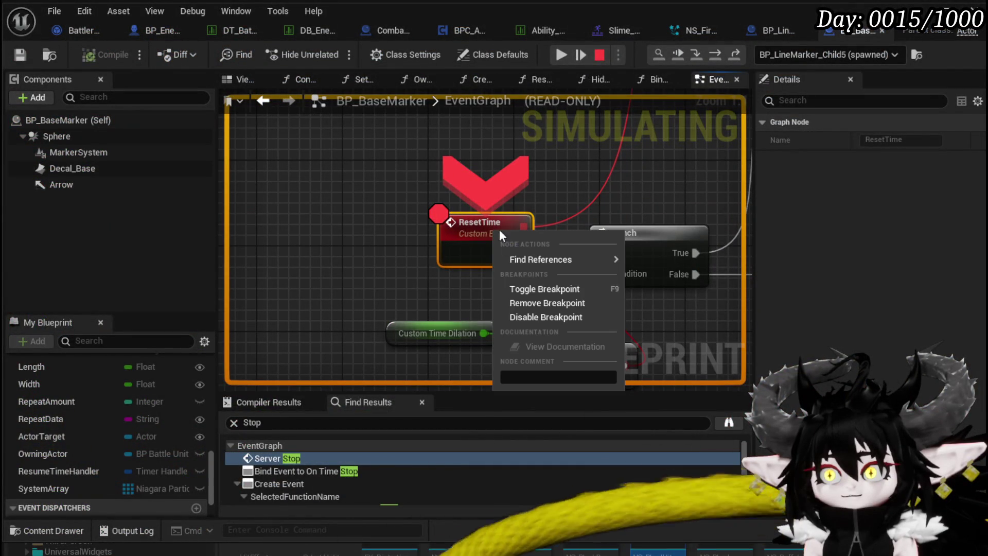
{"action": "left_click", "coordinate": [545, 317]}
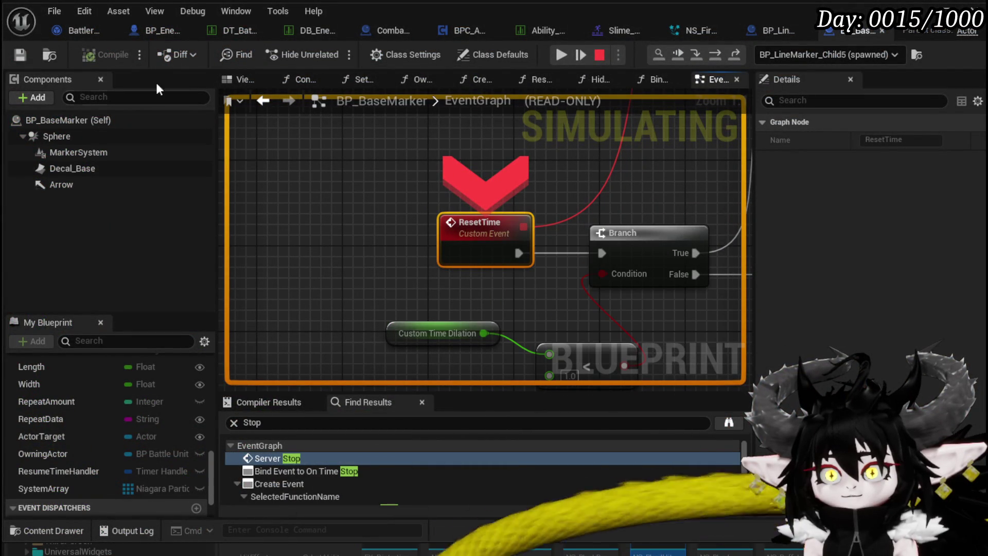
{"action": "left_click", "coordinate": [567, 58]}
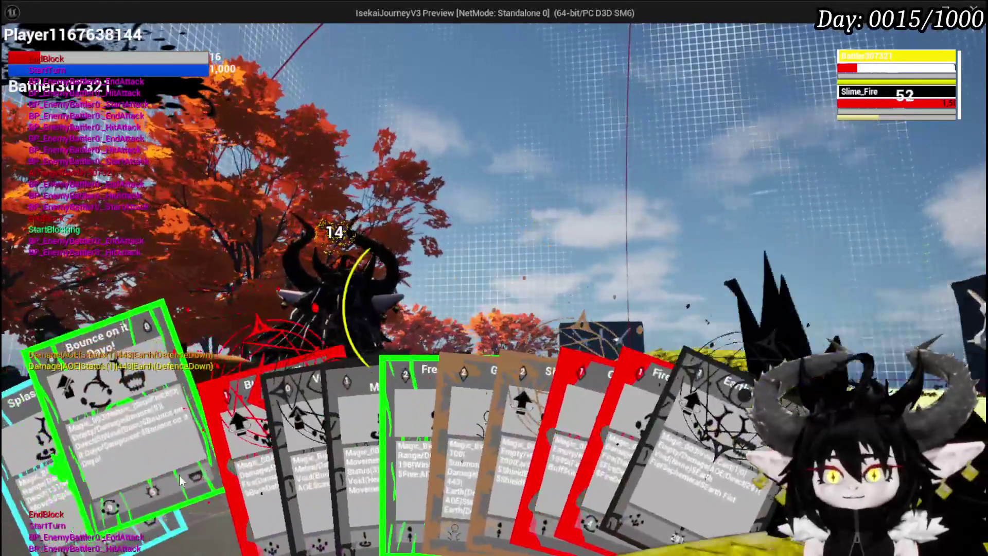
- Play the Void Movement card, then the ShieldBuff card from the hand
{"action": "mouse_move", "coordinate": [265, 459]}
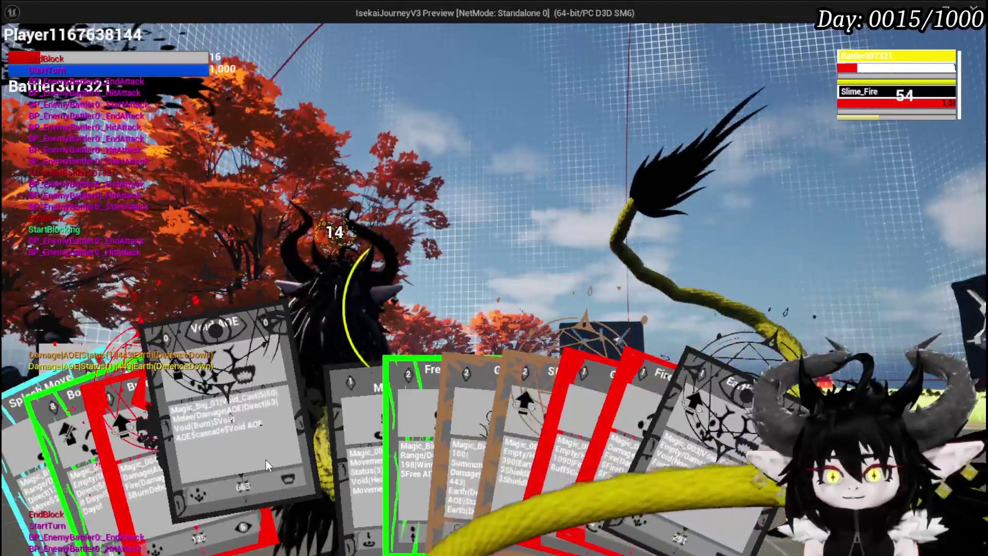
{"action": "left_click", "coordinate": [337, 460]}
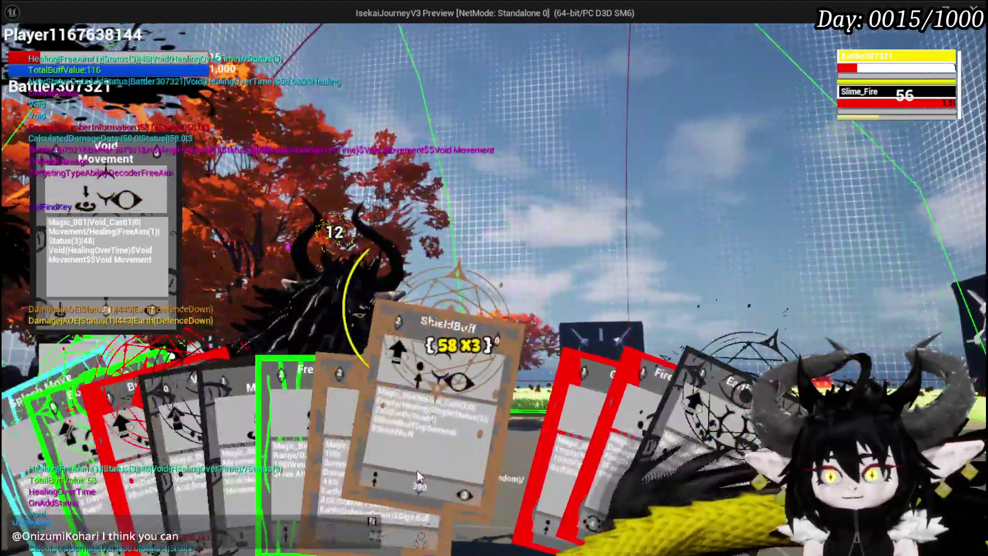
{"action": "left_click", "coordinate": [441, 428]}
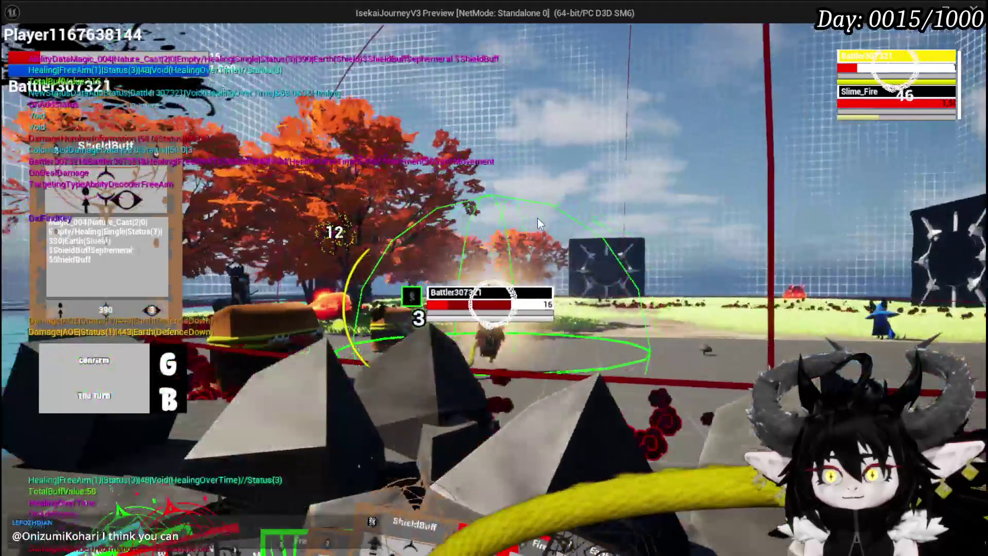
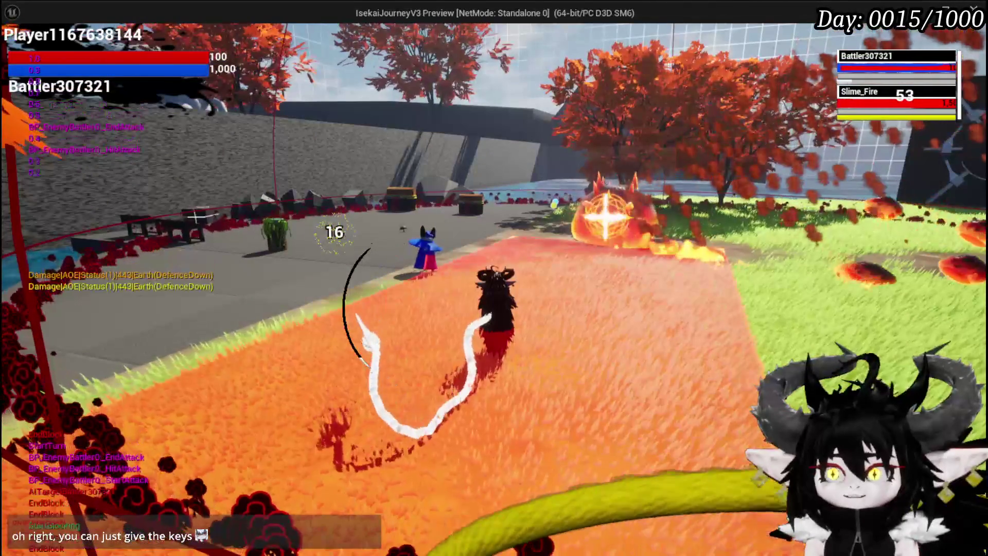
- Stop the play-in-editor combat test against the fire slime and return to BP_BaseMarker's event graph
{"action": "key", "text": "Escape"}
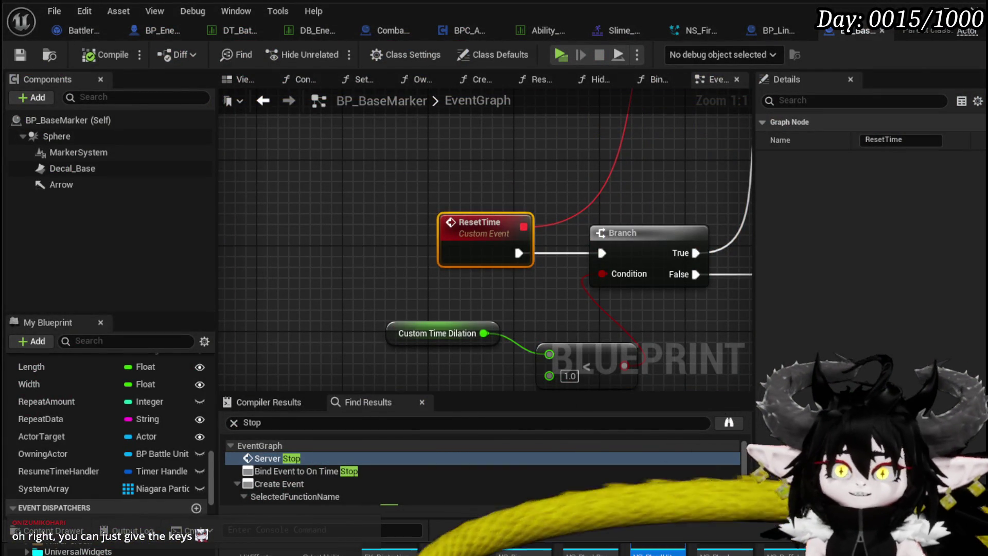
{"action": "scroll", "coordinate": [512, 285], "scroll_direction": "down", "scroll_amount": 6}
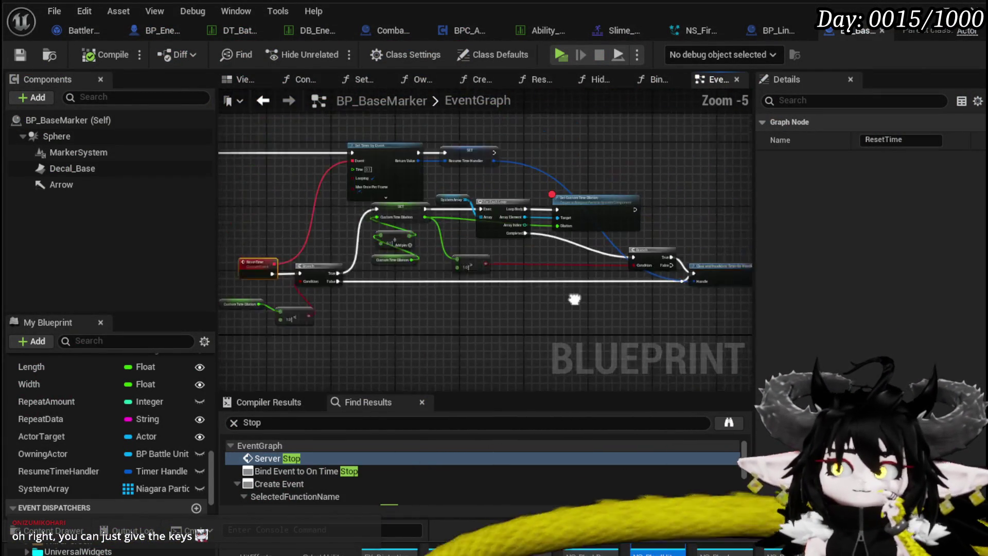
{"action": "mouse_move", "coordinate": [405, 298]}
{"action": "left_mouse_down"}
{"action": "mouse_move", "coordinate": [393, 283]}
{"action": "mouse_move", "coordinate": [465, 281]}
{"action": "mouse_move", "coordinate": [485, 294]}
{"action": "mouse_move", "coordinate": [417, 274]}
{"action": "left_mouse_up"}
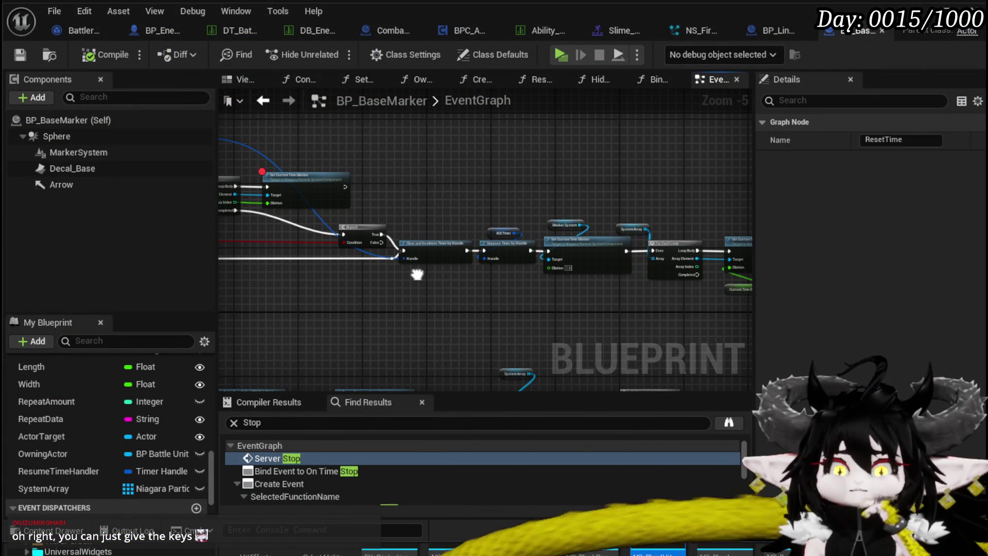
{"action": "scroll", "coordinate": [540, 270], "scroll_direction": "up", "scroll_amount": 1}
{"action": "left_click_drag", "start_coordinate": [635, 316], "coordinate": [405, 292]}
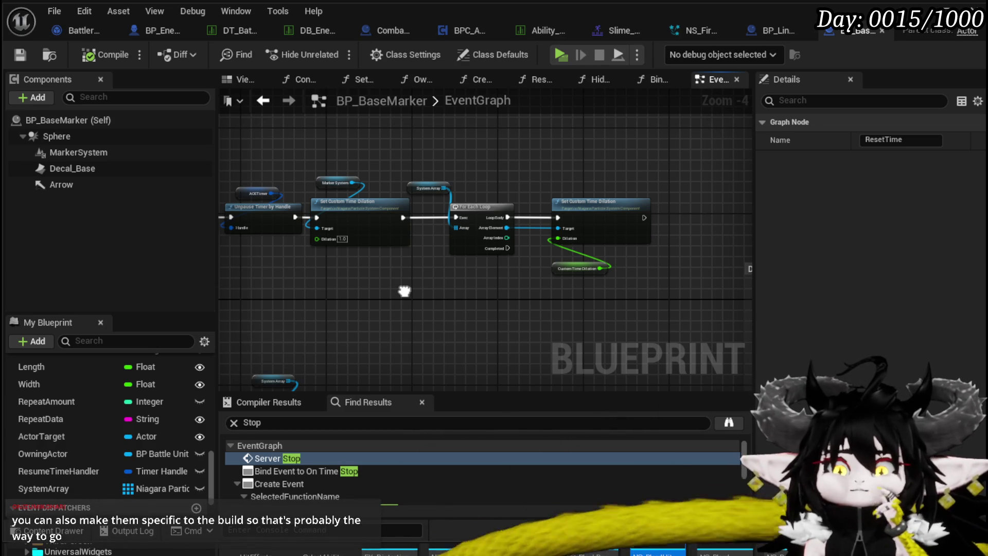
{"action": "scroll", "coordinate": [407, 291], "scroll_direction": "up", "scroll_amount": 2}
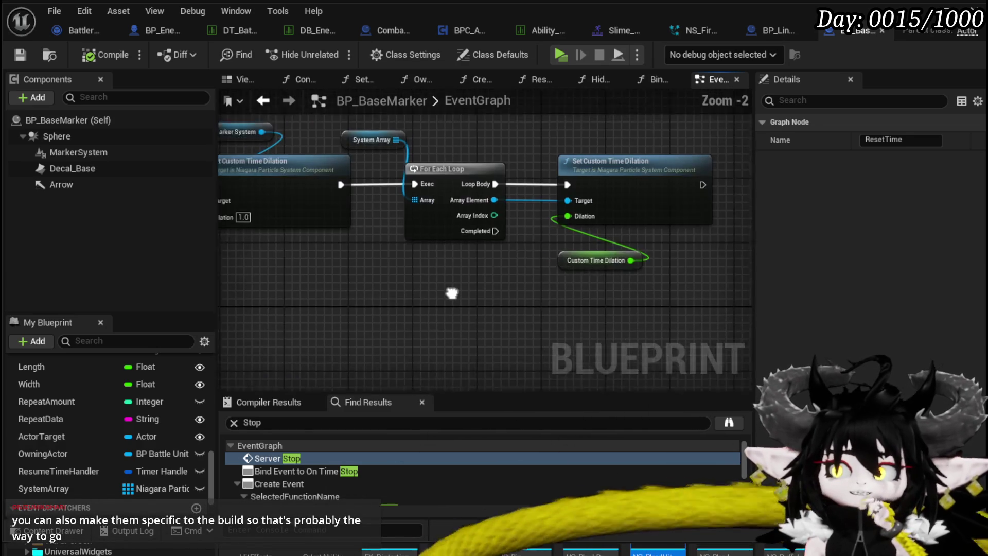
{"action": "left_click_drag", "start_coordinate": [452, 293], "coordinate": [402, 302]}
{"action": "left_click", "coordinate": [518, 264]}
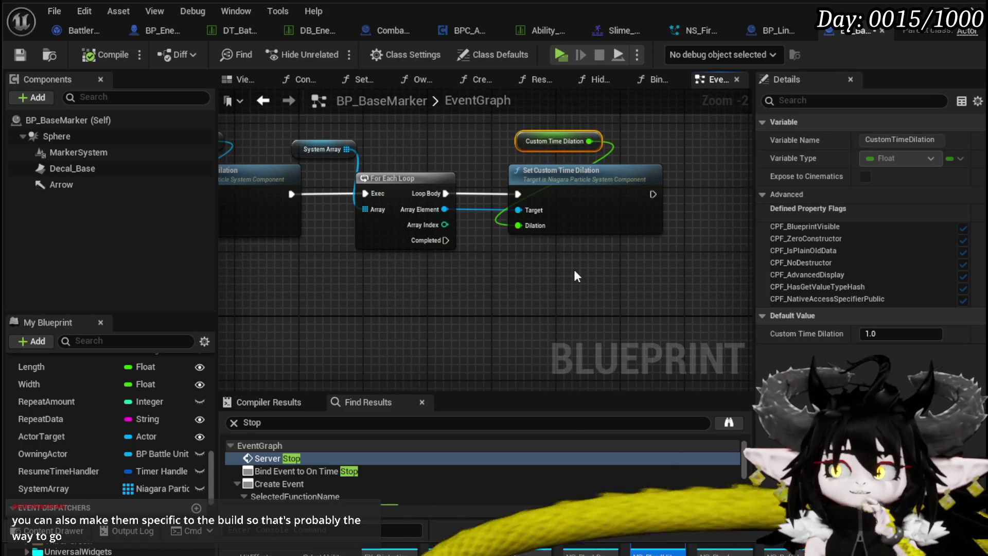
{"action": "left_click_drag", "start_coordinate": [575, 276], "coordinate": [486, 279]}
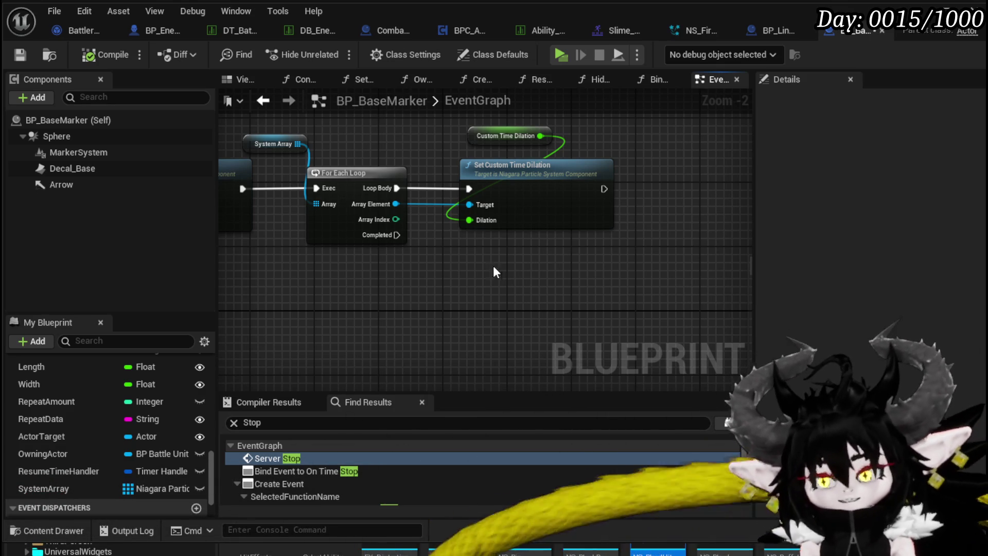
{"action": "scroll", "coordinate": [473, 181], "scroll_direction": "down", "scroll_amount": 2}
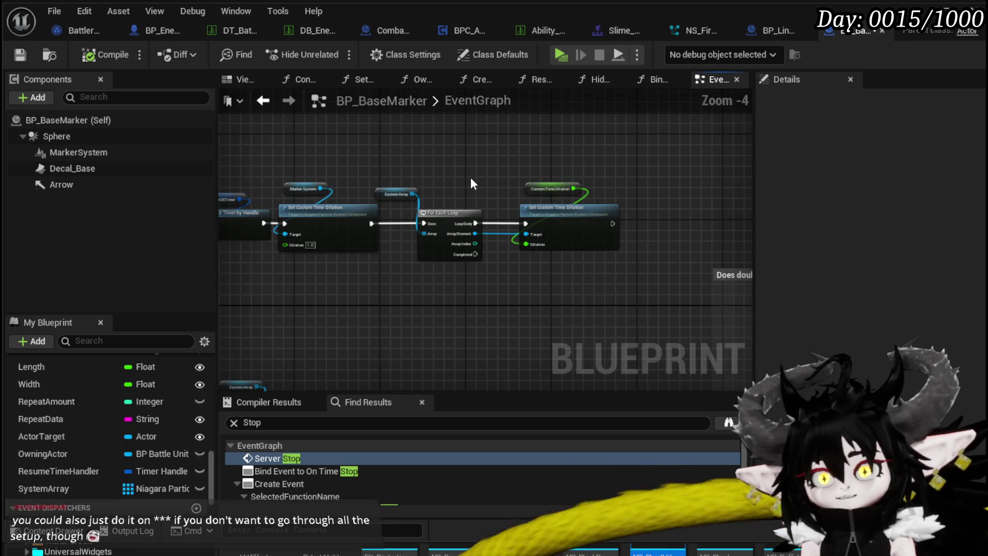
{"action": "scroll", "coordinate": [355, 180], "scroll_direction": "up", "scroll_amount": 5}
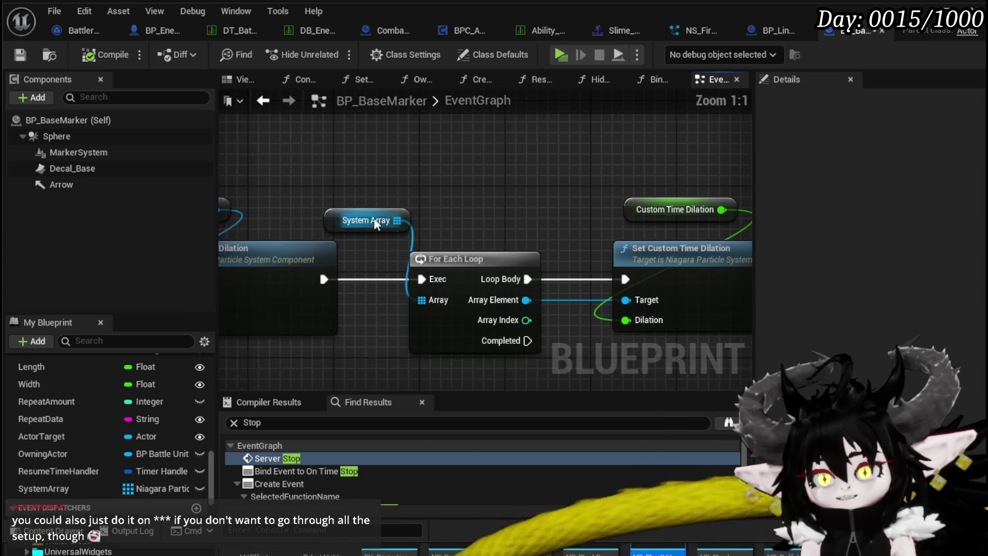
{"action": "left_click", "coordinate": [444, 222]}
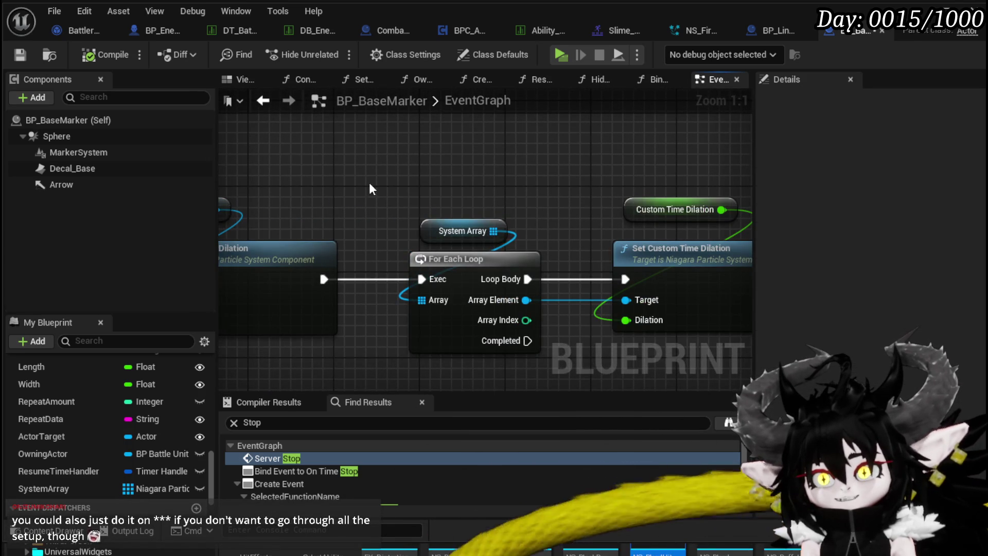
{"action": "scroll", "coordinate": [432, 225], "scroll_direction": "down", "scroll_amount": 1}
{"action": "left_click_drag", "start_coordinate": [330, 195], "coordinate": [619, 277]}
{"action": "left_click", "coordinate": [406, 182]}
{"action": "mouse_move", "coordinate": [406, 182]}
{"action": "left_mouse_down"}
{"action": "mouse_move", "coordinate": [515, 206]}
{"action": "mouse_move", "coordinate": [572, 248]}
{"action": "left_mouse_up"}
{"action": "left_click", "coordinate": [572, 248]}
{"action": "left_click", "coordinate": [436, 214]}
{"action": "scroll", "coordinate": [435, 214], "scroll_direction": "down", "scroll_amount": 1}
{"action": "mouse_move", "coordinate": [471, 209]}
{"action": "left_mouse_down"}
{"action": "mouse_move", "coordinate": [501, 198]}
{"action": "mouse_move", "coordinate": [594, 212]}
{"action": "left_mouse_up"}
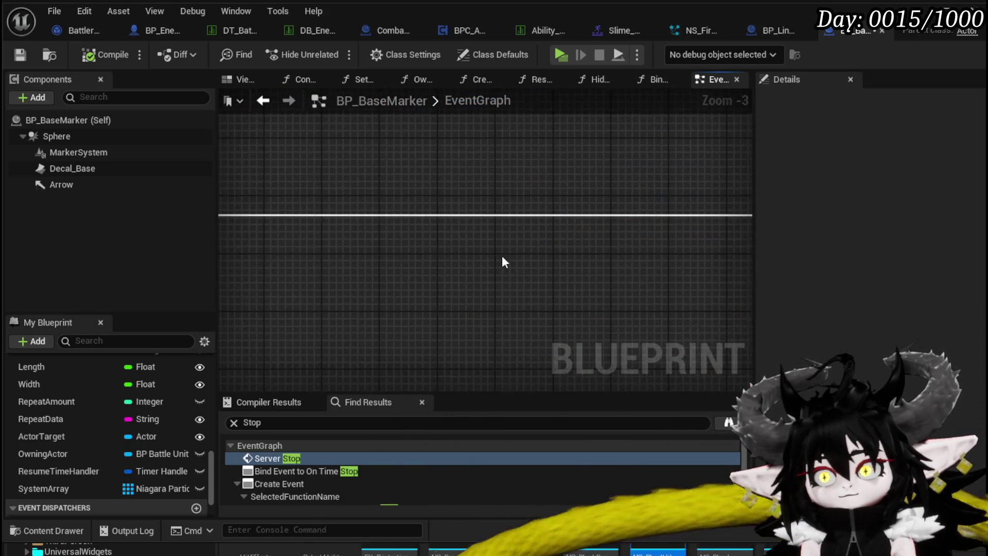
{"action": "left_click_drag", "start_coordinate": [353, 275], "coordinate": [613, 197]}
- Shift the upper Branch and SET nodes right, then nudge the Branch slightly further right
{"action": "mouse_move", "coordinate": [528, 202]}
{"action": "left_mouse_down"}
{"action": "mouse_move", "coordinate": [362, 211]}
{"action": "mouse_move", "coordinate": [639, 206]}
{"action": "mouse_move", "coordinate": [381, 212]}
{"action": "mouse_move", "coordinate": [425, 215]}
{"action": "left_mouse_up"}
{"action": "left_click_drag", "start_coordinate": [555, 201], "coordinate": [410, 178]}
{"action": "mouse_move", "coordinate": [595, 199]}
{"action": "left_mouse_down"}
{"action": "mouse_move", "coordinate": [591, 216]}
{"action": "mouse_move", "coordinate": [507, 188]}
{"action": "mouse_move", "coordinate": [497, 214]}
{"action": "left_mouse_up"}
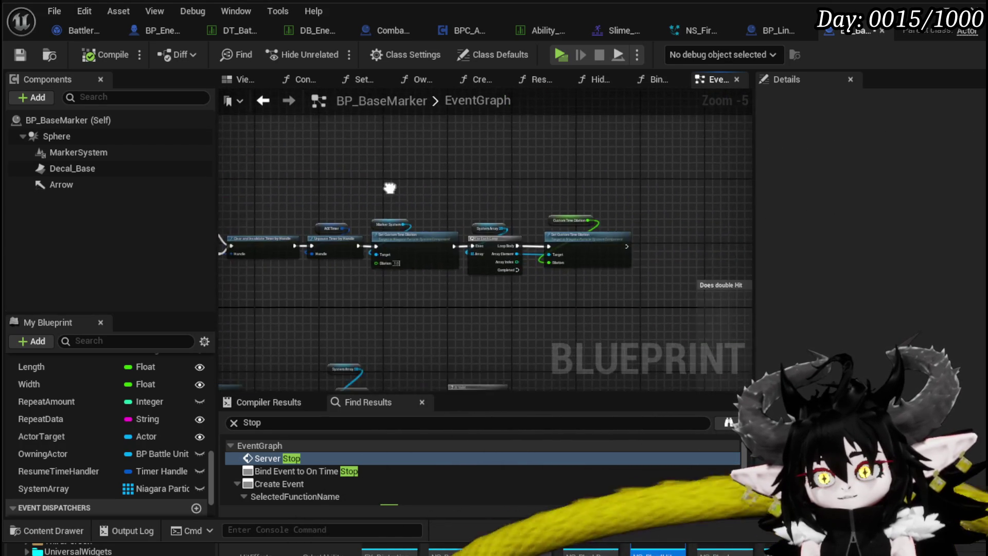
{"action": "scroll", "coordinate": [403, 222], "scroll_direction": "up", "scroll_amount": 4}
{"action": "left_click", "coordinate": [481, 222]}
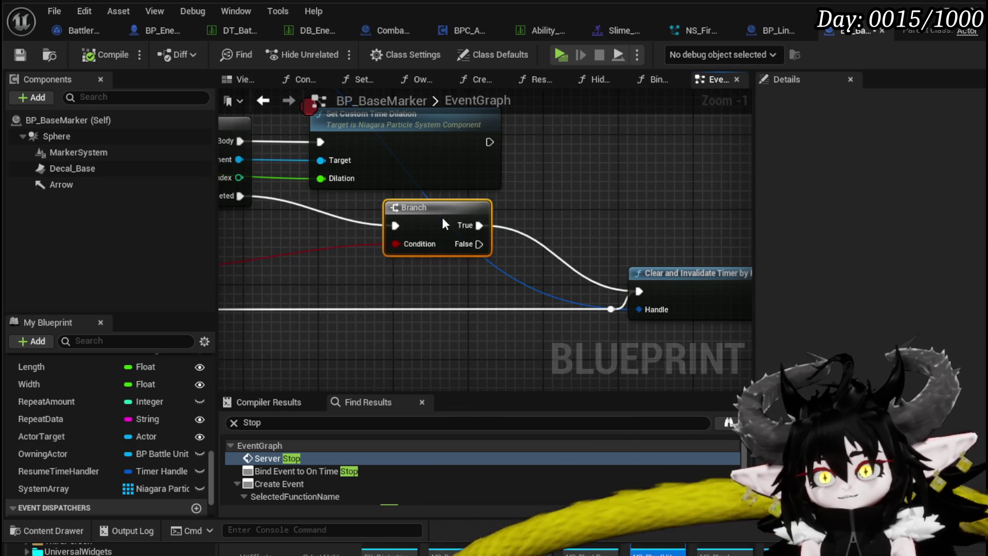
{"action": "left_click_drag", "start_coordinate": [533, 208], "coordinate": [445, 225]}
{"action": "left_click_drag", "start_coordinate": [379, 237], "coordinate": [396, 234]}
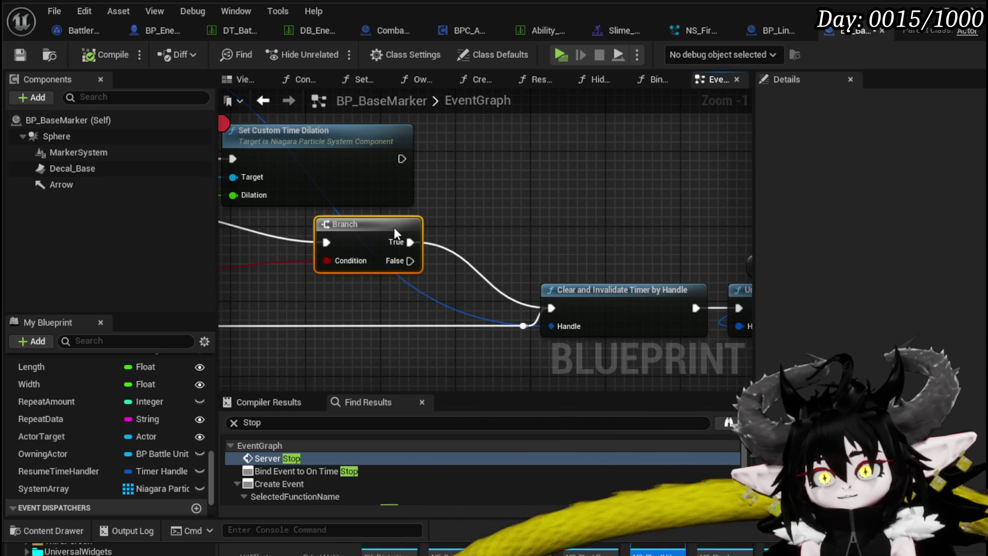
- Select the loop, System Array and dilation nodes and review the Unpause Timer and Marker System nodes
{"action": "scroll", "coordinate": [539, 218], "scroll_direction": "down", "scroll_amount": 1}
{"action": "mouse_move", "coordinate": [538, 218]}
{"action": "left_mouse_down"}
{"action": "mouse_move", "coordinate": [511, 203]}
{"action": "mouse_move", "coordinate": [391, 201]}
{"action": "left_mouse_up"}
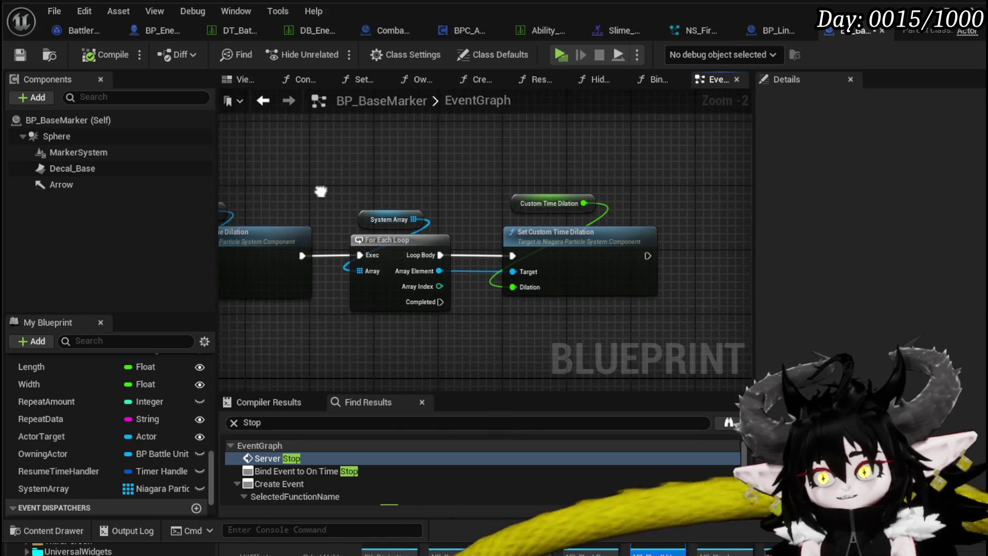
{"action": "left_click_drag", "start_coordinate": [438, 180], "coordinate": [664, 319]}
{"action": "mouse_move", "coordinate": [541, 207]}
{"action": "left_mouse_down"}
{"action": "mouse_move", "coordinate": [486, 191]}
{"action": "mouse_move", "coordinate": [349, 183]}
{"action": "mouse_move", "coordinate": [469, 231]}
{"action": "left_mouse_up"}
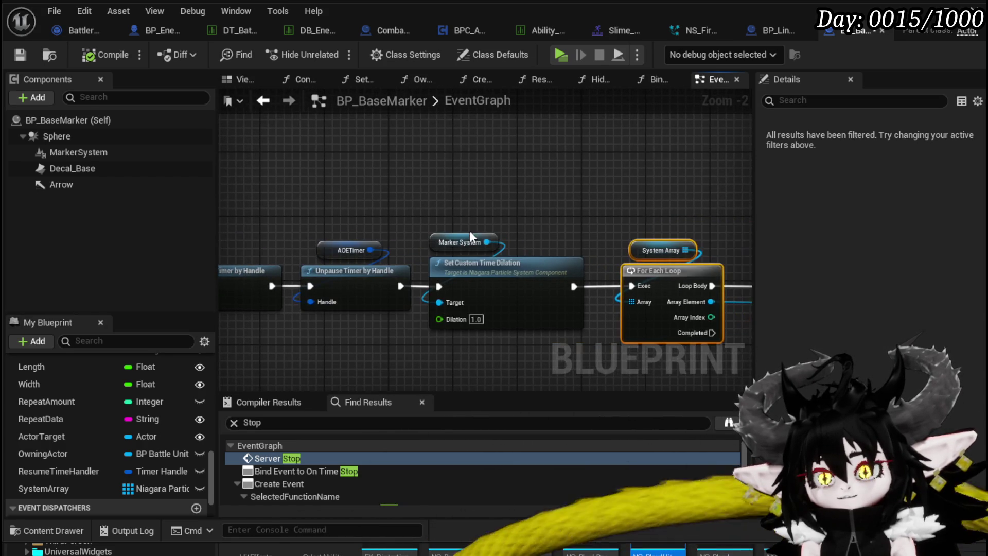
{"action": "mouse_move", "coordinate": [563, 188]}
{"action": "left_mouse_down"}
{"action": "mouse_move", "coordinate": [397, 198]}
{"action": "mouse_move", "coordinate": [387, 231]}
{"action": "mouse_move", "coordinate": [395, 200]}
{"action": "left_mouse_up"}
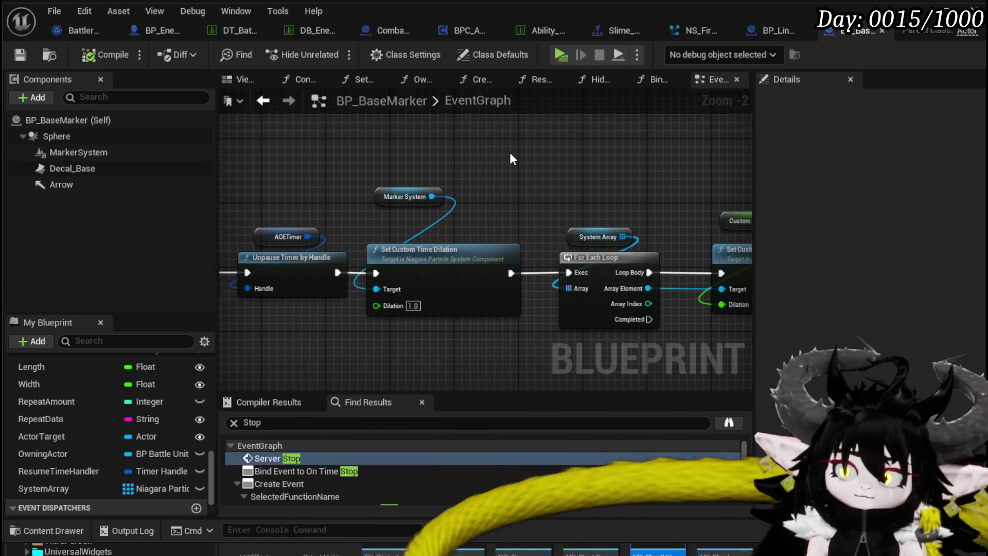
{"action": "mouse_move", "coordinate": [510, 153]}
{"action": "left_mouse_down"}
{"action": "mouse_move", "coordinate": [382, 148]}
{"action": "mouse_move", "coordinate": [579, 153]}
{"action": "left_mouse_up"}
{"action": "scroll", "coordinate": [542, 152], "scroll_direction": "down", "scroll_amount": 3}
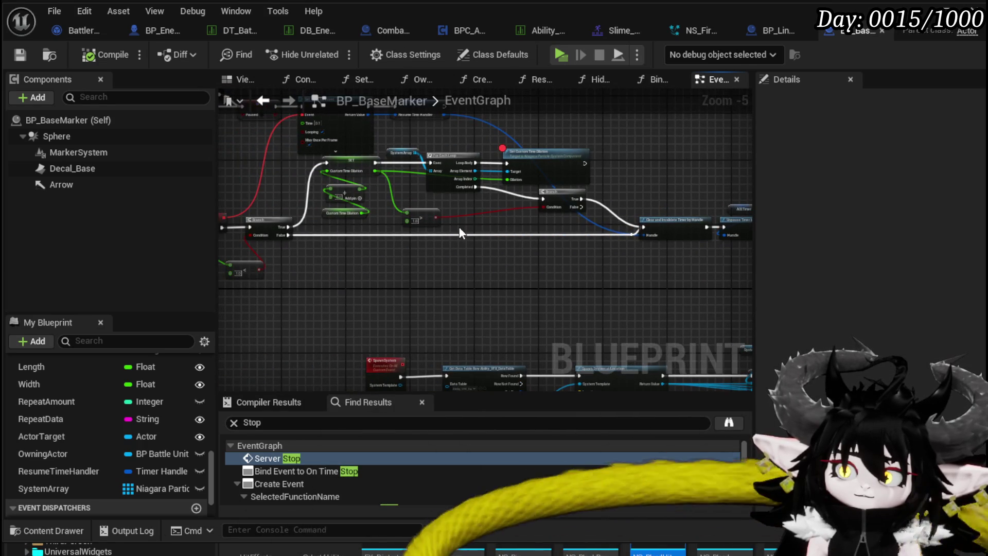
- Pan and zoom across the ResetTime graph to review the remaining node groups
{"action": "left_click_drag", "start_coordinate": [459, 233], "coordinate": [533, 215]}
{"action": "scroll", "coordinate": [443, 201], "scroll_direction": "down", "scroll_amount": 1}
{"action": "mouse_move", "coordinate": [443, 201]}
{"action": "left_mouse_down"}
{"action": "mouse_move", "coordinate": [578, 216]}
{"action": "mouse_move", "coordinate": [309, 246]}
{"action": "left_mouse_up"}
{"action": "scroll", "coordinate": [309, 246], "scroll_direction": "up", "scroll_amount": 4}
{"action": "scroll", "coordinate": [342, 227], "scroll_direction": "down", "scroll_amount": 3}
{"action": "scroll", "coordinate": [361, 215], "scroll_direction": "down", "scroll_amount": 4}
{"action": "mouse_move", "coordinate": [465, 261]}
{"action": "left_mouse_down"}
{"action": "mouse_move", "coordinate": [465, 194]}
{"action": "mouse_move", "coordinate": [452, 194]}
{"action": "mouse_move", "coordinate": [449, 287]}
{"action": "mouse_move", "coordinate": [516, 317]}
{"action": "mouse_move", "coordinate": [347, 231]}
{"action": "mouse_move", "coordinate": [367, 299]}
{"action": "mouse_move", "coordinate": [466, 266]}
{"action": "left_mouse_up"}
{"action": "scroll", "coordinate": [467, 266], "scroll_direction": "down", "scroll_amount": 2}
{"action": "mouse_move", "coordinate": [441, 221]}
{"action": "left_mouse_down"}
{"action": "mouse_move", "coordinate": [442, 247]}
{"action": "mouse_move", "coordinate": [366, 151]}
{"action": "left_mouse_up"}
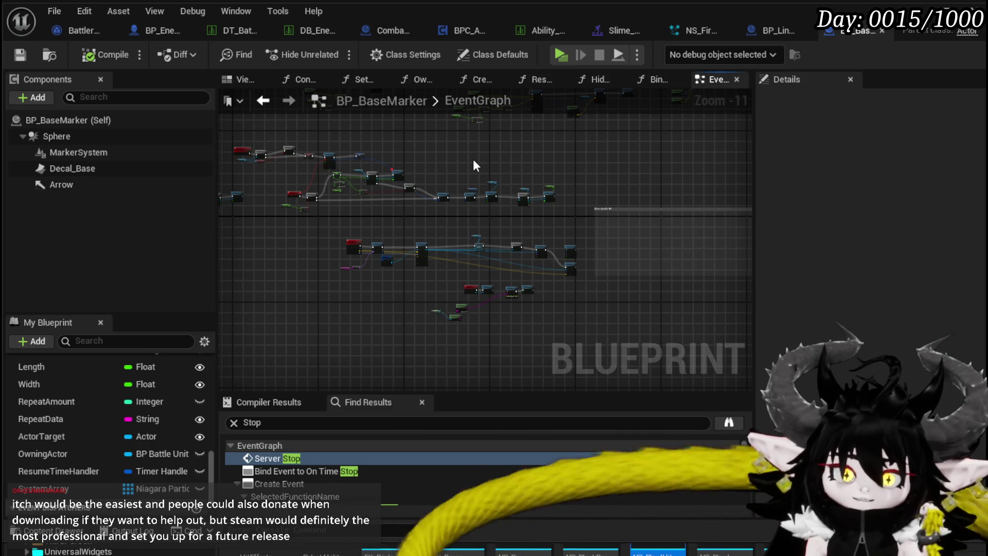
{"action": "scroll", "coordinate": [474, 159], "scroll_direction": "up", "scroll_amount": 3}
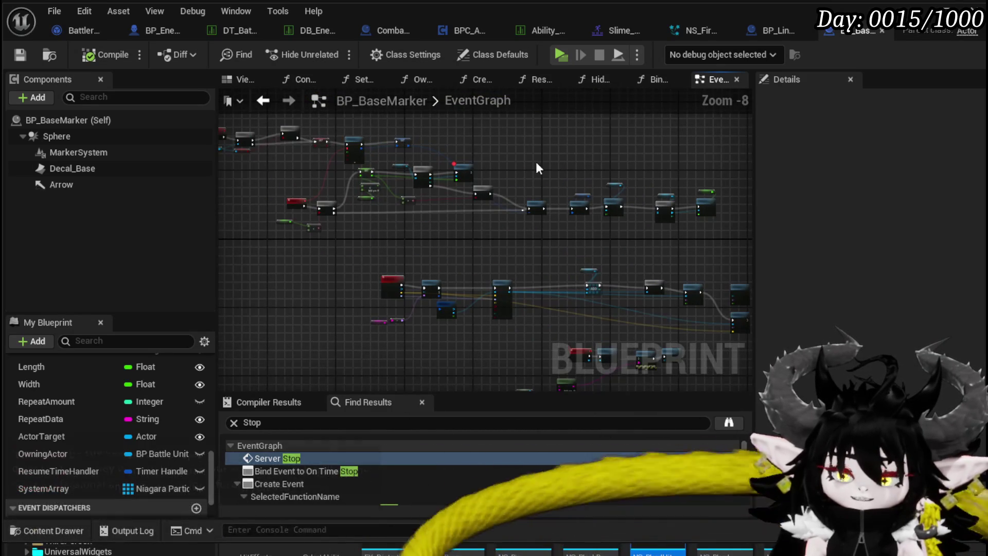
{"action": "scroll", "coordinate": [487, 151], "scroll_direction": "up", "scroll_amount": 2}
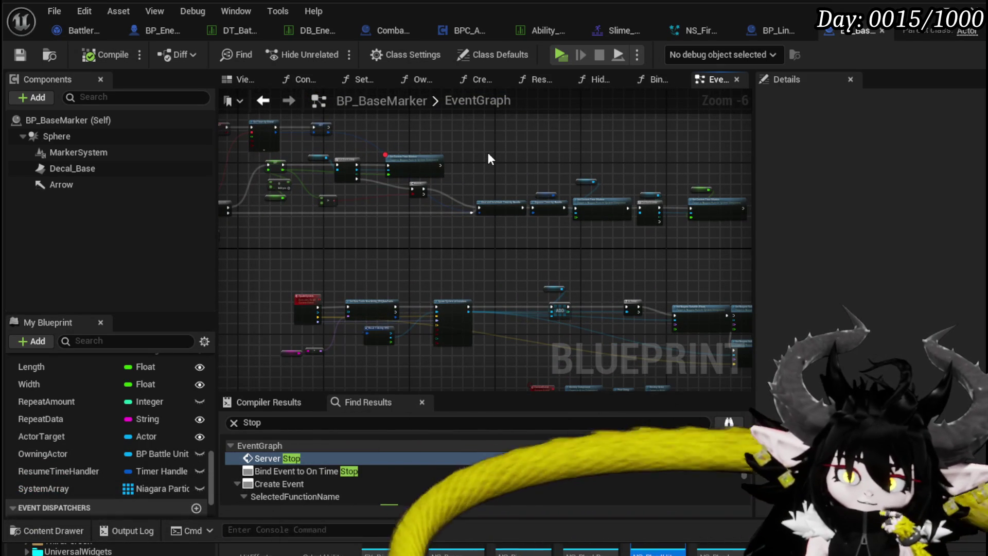
{"action": "scroll", "coordinate": [488, 153], "scroll_direction": "up", "scroll_amount": 4}
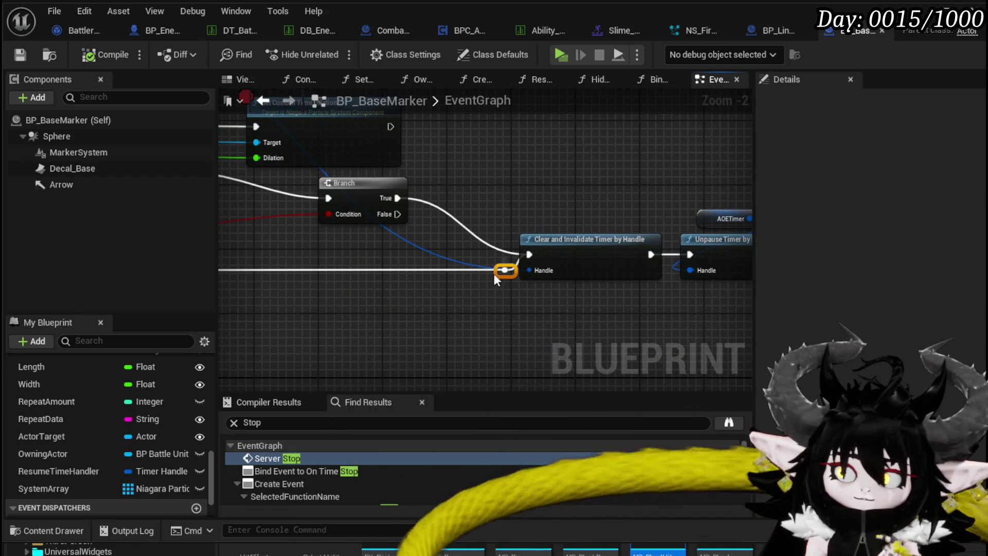
{"action": "scroll", "coordinate": [513, 175], "scroll_direction": "down", "scroll_amount": 1}
{"action": "left_click_drag", "start_coordinate": [514, 175], "coordinate": [303, 188]}
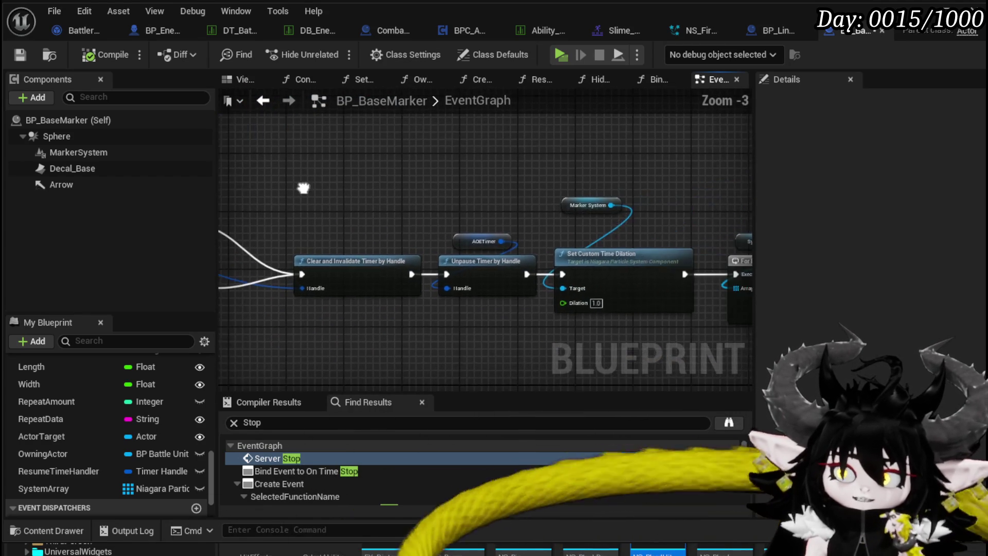
{"action": "scroll", "coordinate": [320, 172], "scroll_direction": "down", "scroll_amount": 2}
{"action": "left_click_drag", "start_coordinate": [221, 160], "coordinate": [711, 268]}
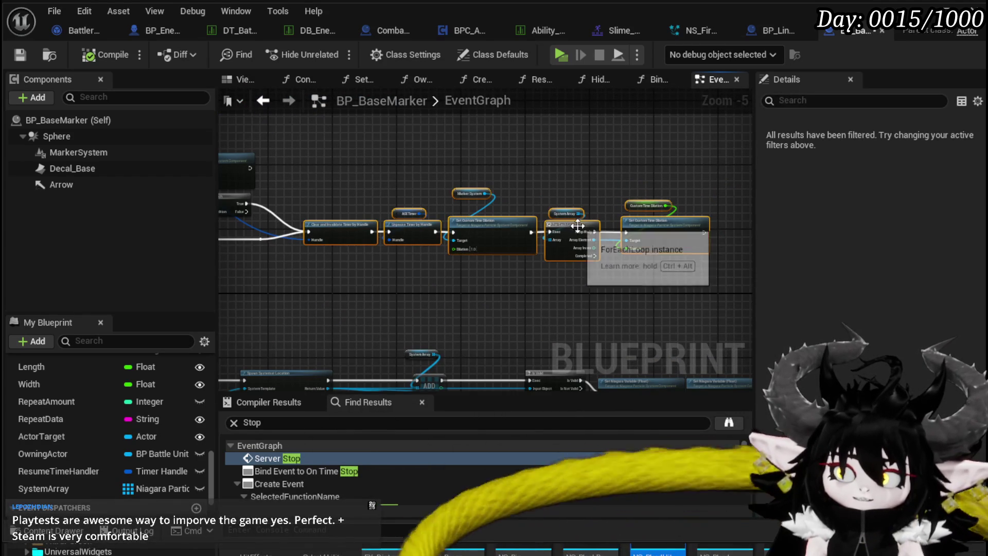
{"action": "right_click", "coordinate": [571, 205]}
{"action": "left_click", "coordinate": [375, 146]}
{"action": "mouse_move", "coordinate": [349, 165]}
{"action": "left_mouse_down"}
{"action": "mouse_move", "coordinate": [673, 231]}
{"action": "mouse_move", "coordinate": [653, 205]}
{"action": "left_mouse_up"}
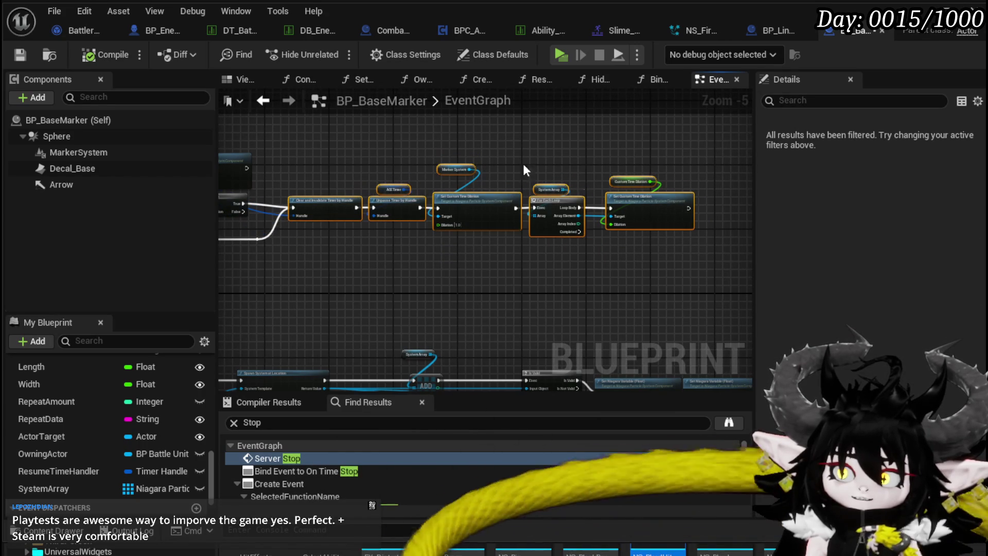
{"action": "left_click_drag", "start_coordinate": [336, 209], "coordinate": [334, 205]}
{"action": "left_click", "coordinate": [315, 162]}
{"action": "left_click_drag", "start_coordinate": [315, 163], "coordinate": [407, 170]}
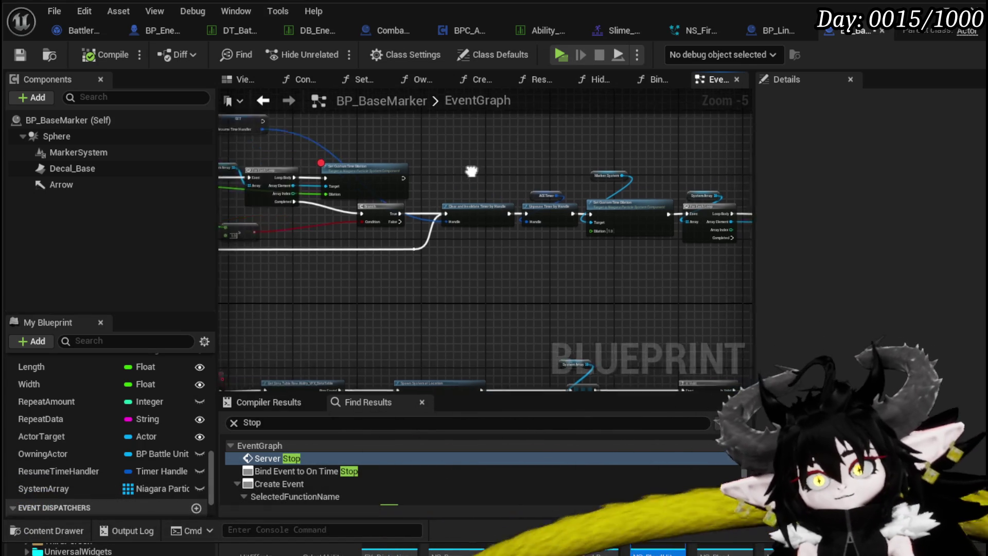
{"action": "left_click_drag", "start_coordinate": [389, 266], "coordinate": [720, 163]}
{"action": "mouse_move", "coordinate": [412, 204]}
{"action": "left_mouse_down"}
{"action": "mouse_move", "coordinate": [522, 298]}
{"action": "mouse_move", "coordinate": [503, 309]}
{"action": "mouse_move", "coordinate": [568, 291]}
{"action": "left_mouse_up"}
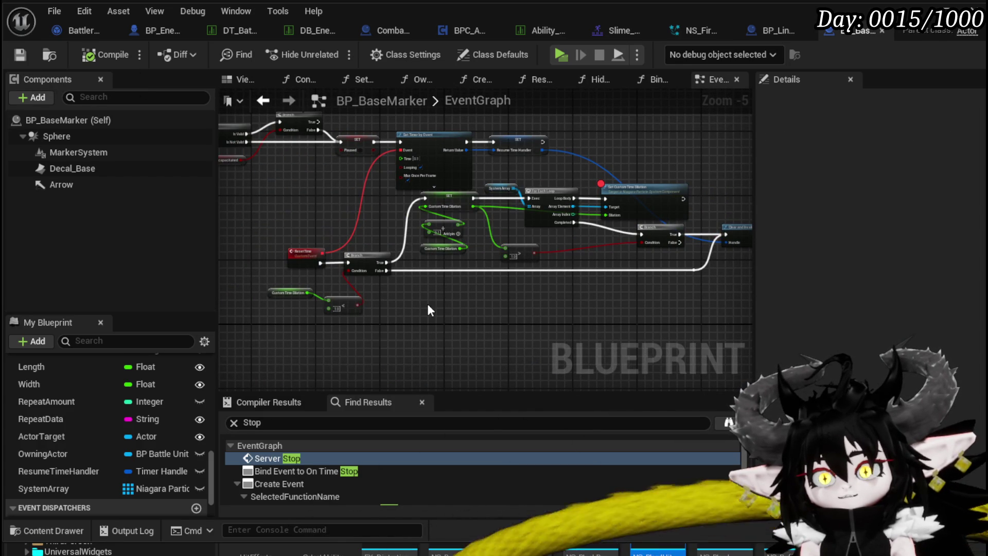
{"action": "mouse_move", "coordinate": [427, 304]}
{"action": "left_mouse_down"}
{"action": "mouse_move", "coordinate": [505, 346]}
{"action": "mouse_move", "coordinate": [431, 261]}
{"action": "mouse_move", "coordinate": [542, 282]}
{"action": "mouse_move", "coordinate": [540, 254]}
{"action": "mouse_move", "coordinate": [578, 232]}
{"action": "mouse_move", "coordinate": [639, 226]}
{"action": "left_mouse_up"}
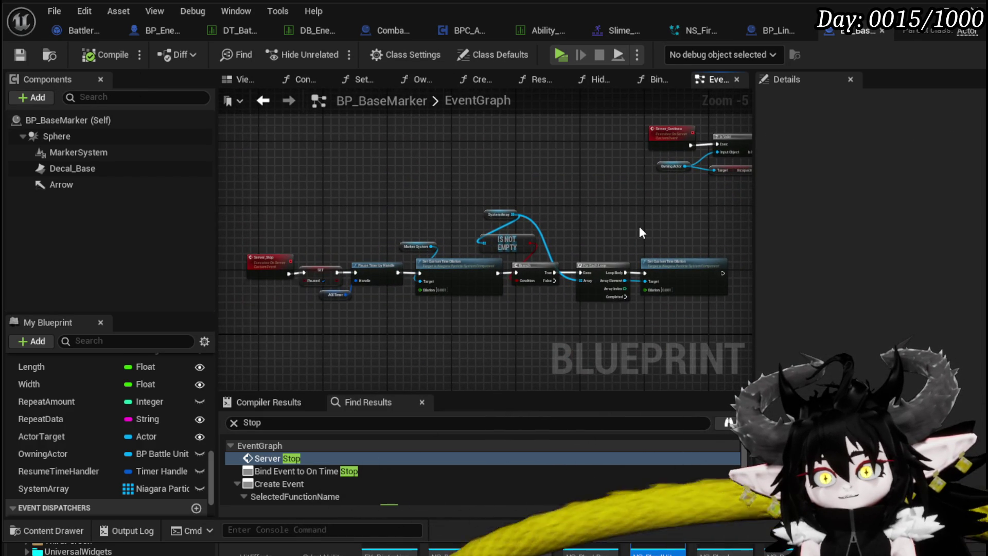
{"action": "scroll", "coordinate": [541, 220], "scroll_direction": "up", "scroll_amount": 3}
{"action": "left_click", "coordinate": [441, 209]}
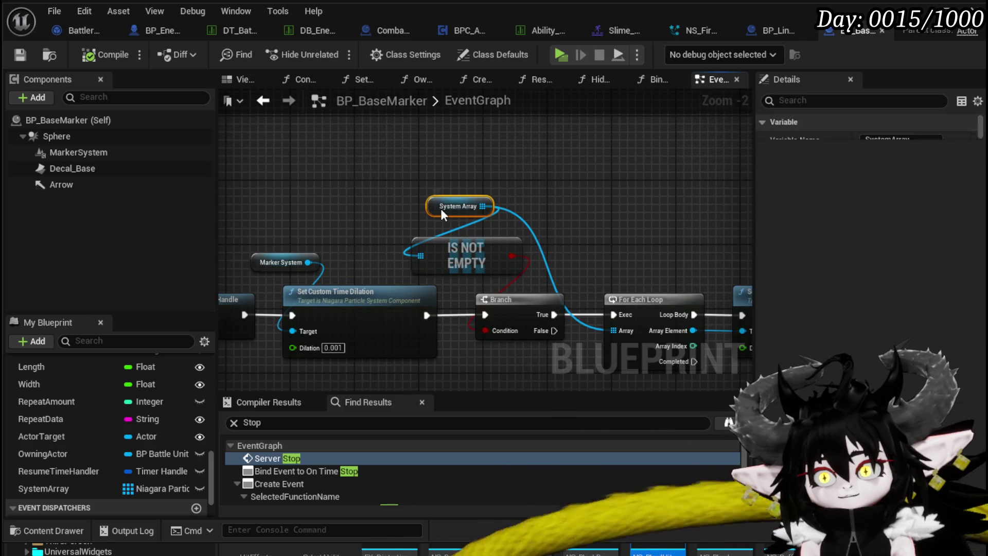
{"action": "scroll", "coordinate": [650, 233], "scroll_direction": "down", "scroll_amount": 2}
{"action": "left_click_drag", "start_coordinate": [650, 232], "coordinate": [371, 218]}
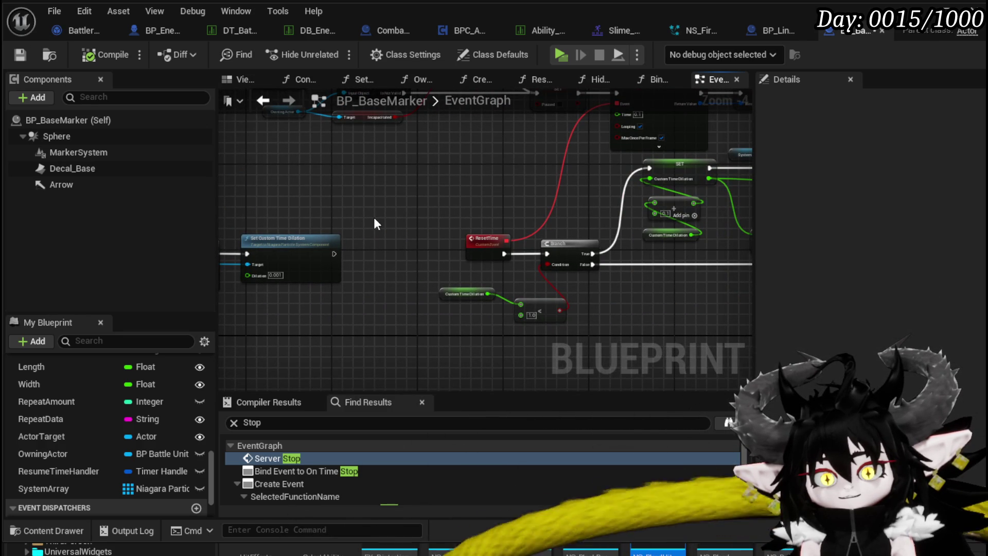
{"action": "mouse_move", "coordinate": [431, 221]}
{"action": "left_mouse_down"}
{"action": "mouse_move", "coordinate": [592, 277]}
{"action": "mouse_move", "coordinate": [514, 296]}
{"action": "mouse_move", "coordinate": [530, 302]}
{"action": "mouse_move", "coordinate": [520, 312]}
{"action": "mouse_move", "coordinate": [331, 309]}
{"action": "left_mouse_up"}
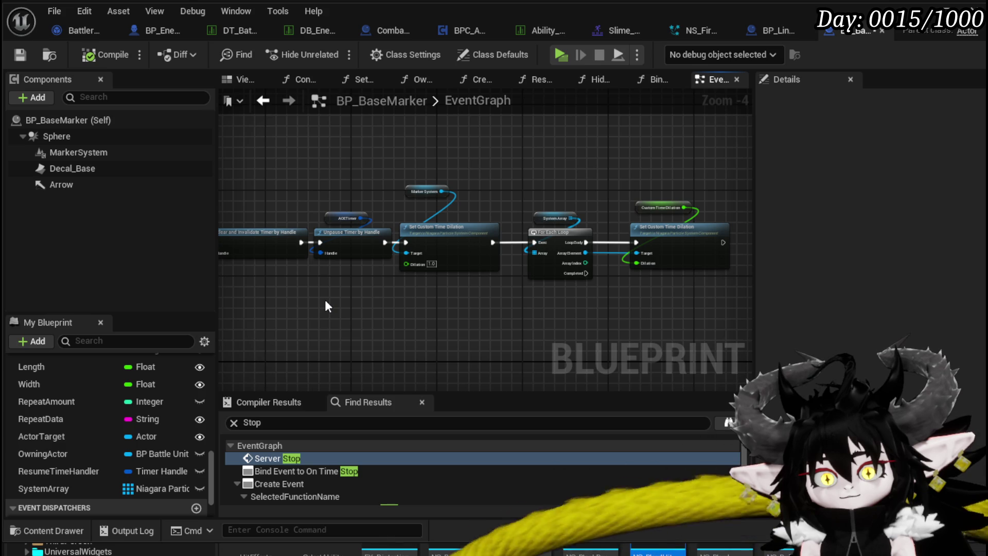
- Pan BP_BaseMarker's graph to the For Each Loop and both Set Custom Time Dilation nodes
{"action": "scroll", "coordinate": [326, 301], "scroll_direction": "up", "scroll_amount": 1}
{"action": "mouse_move", "coordinate": [325, 301]}
{"action": "left_mouse_down"}
{"action": "mouse_move", "coordinate": [386, 286]}
{"action": "mouse_move", "coordinate": [515, 294]}
{"action": "left_mouse_up"}
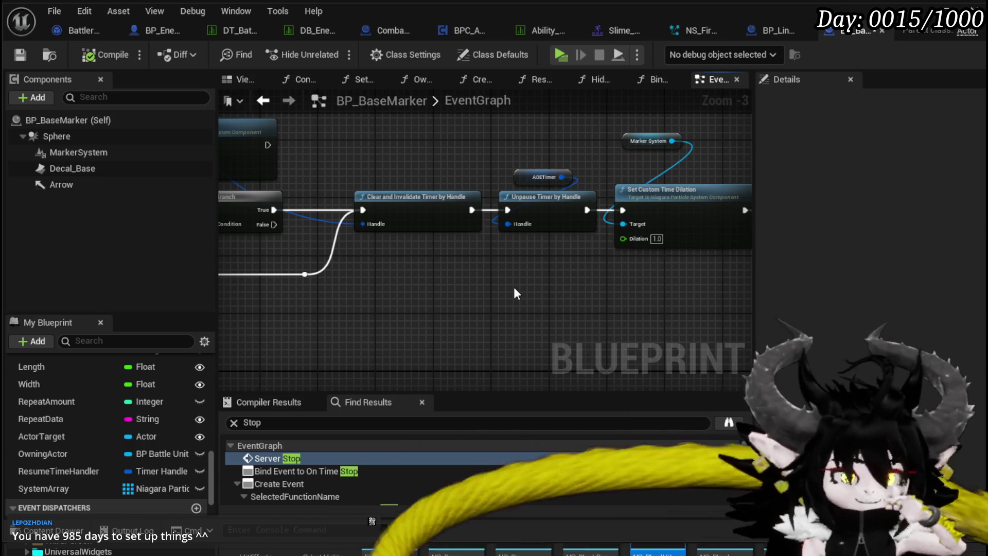
{"action": "mouse_move", "coordinate": [597, 233]}
{"action": "left_mouse_down"}
{"action": "mouse_move", "coordinate": [418, 287]}
{"action": "mouse_move", "coordinate": [436, 290]}
{"action": "left_mouse_up"}
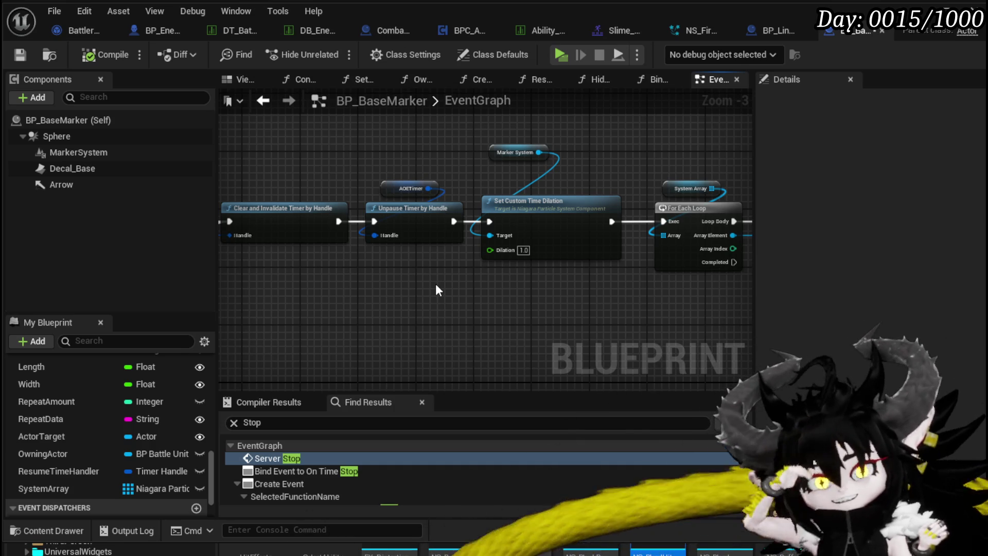
{"action": "left_click_drag", "start_coordinate": [465, 164], "coordinate": [358, 166]}
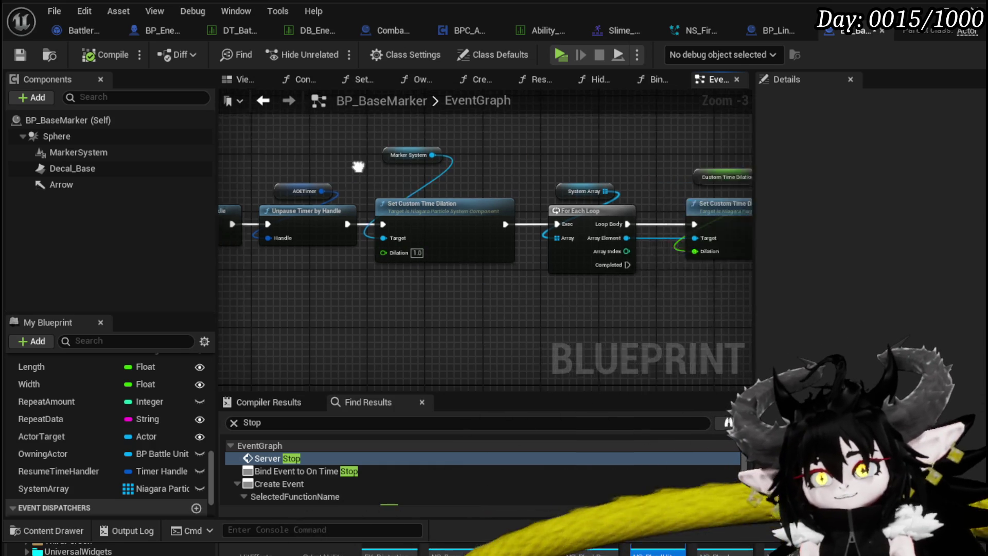
{"action": "mouse_move", "coordinate": [518, 156]}
{"action": "left_mouse_down"}
{"action": "mouse_move", "coordinate": [550, 189]}
{"action": "mouse_move", "coordinate": [472, 258]}
{"action": "mouse_move", "coordinate": [560, 254]}
{"action": "mouse_move", "coordinate": [505, 230]}
{"action": "mouse_move", "coordinate": [420, 239]}
{"action": "mouse_move", "coordinate": [501, 291]}
{"action": "mouse_move", "coordinate": [419, 258]}
{"action": "mouse_move", "coordinate": [417, 282]}
{"action": "mouse_move", "coordinate": [513, 191]}
{"action": "mouse_move", "coordinate": [326, 165]}
{"action": "mouse_move", "coordinate": [490, 168]}
{"action": "mouse_move", "coordinate": [443, 167]}
{"action": "mouse_move", "coordinate": [455, 164]}
{"action": "mouse_move", "coordinate": [442, 157]}
{"action": "mouse_move", "coordinate": [582, 183]}
{"action": "left_mouse_up"}
{"action": "scroll", "coordinate": [490, 169], "scroll_direction": "down", "scroll_amount": 1}
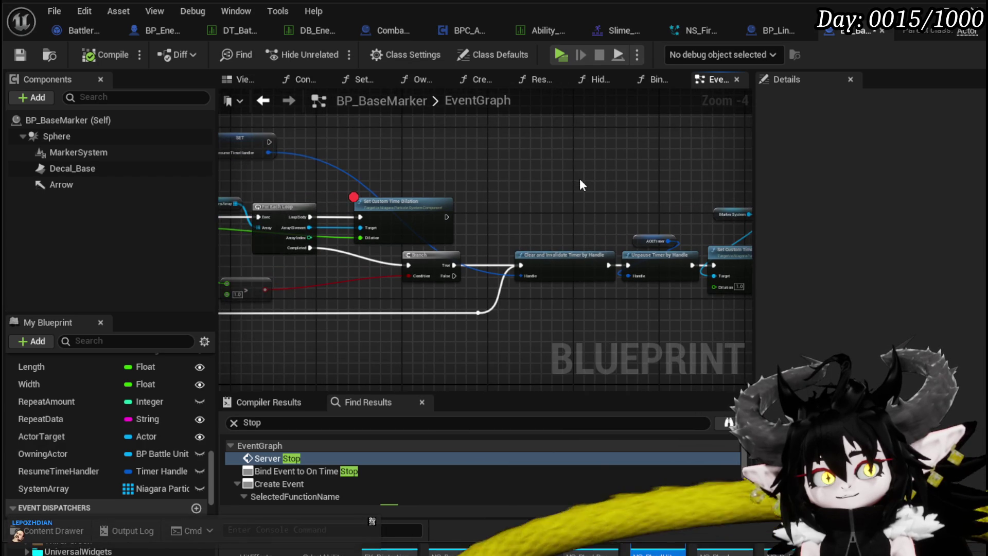
{"action": "scroll", "coordinate": [565, 178], "scroll_direction": "down", "scroll_amount": 2}
{"action": "left_click_drag", "start_coordinate": [487, 184], "coordinate": [574, 231]}
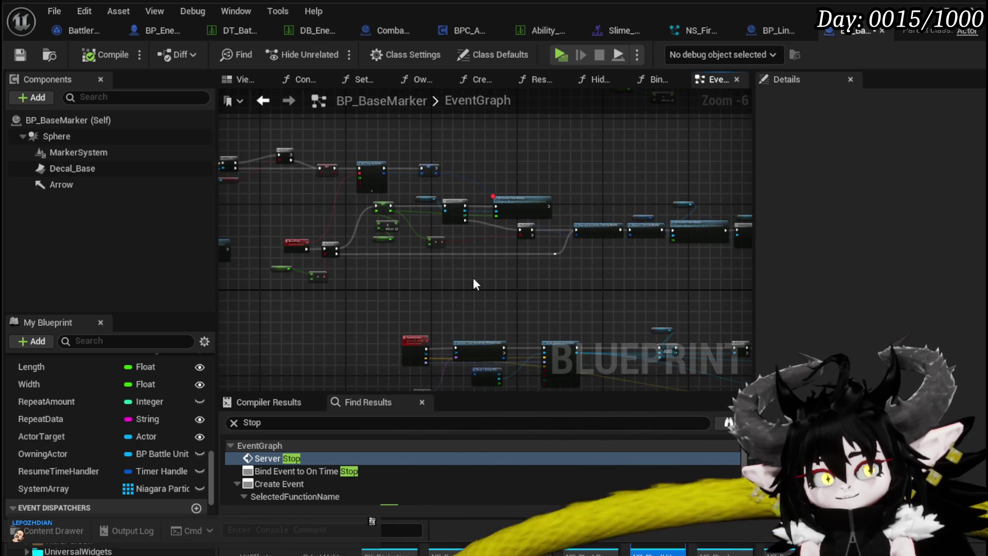
- Review the timer, Destroy Component/Actor and Niagara nodes, then switch to BP_EnemyBattler
{"action": "scroll", "coordinate": [476, 280], "scroll_direction": "up", "scroll_amount": 3}
{"action": "mouse_move", "coordinate": [512, 258]}
{"action": "left_mouse_down"}
{"action": "mouse_move", "coordinate": [520, 247]}
{"action": "mouse_move", "coordinate": [459, 241]}
{"action": "mouse_move", "coordinate": [596, 258]}
{"action": "mouse_move", "coordinate": [514, 267]}
{"action": "left_mouse_up"}
{"action": "scroll", "coordinate": [514, 267], "scroll_direction": "down", "scroll_amount": 1}
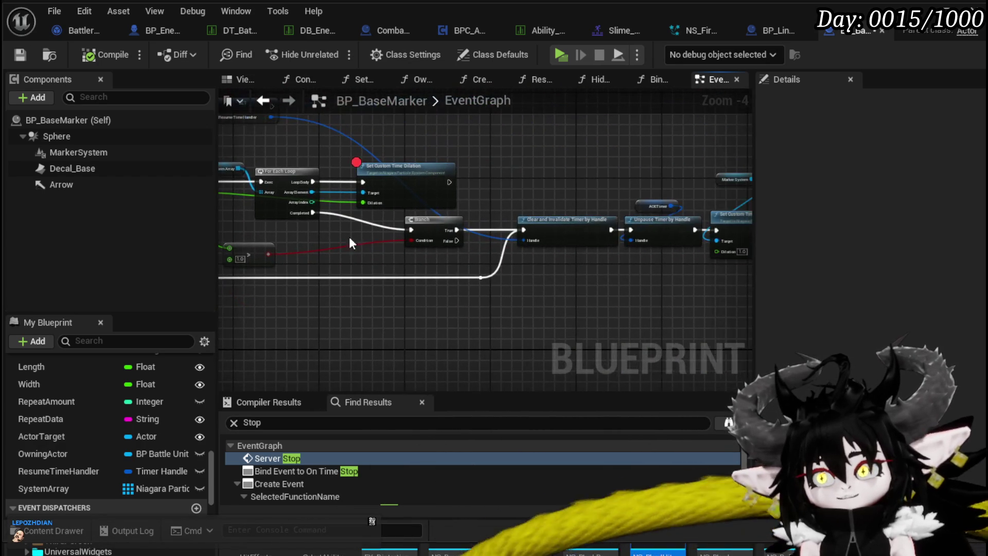
{"action": "left_click_drag", "start_coordinate": [615, 257], "coordinate": [345, 249]}
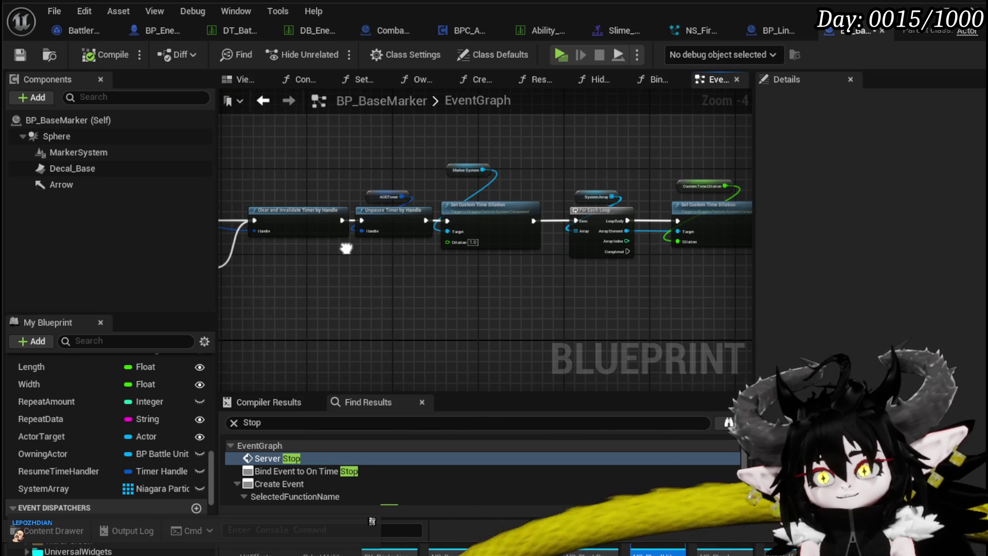
{"action": "scroll", "coordinate": [516, 182], "scroll_direction": "down", "scroll_amount": 3}
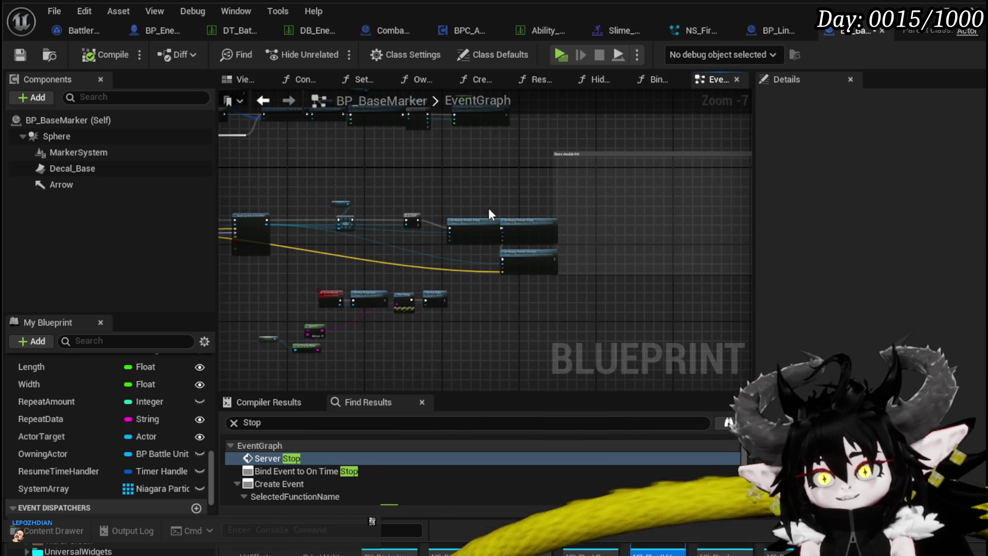
{"action": "scroll", "coordinate": [530, 242], "scroll_direction": "up", "scroll_amount": 4}
{"action": "mouse_move", "coordinate": [573, 282]}
{"action": "left_mouse_down"}
{"action": "mouse_move", "coordinate": [607, 227]}
{"action": "mouse_move", "coordinate": [553, 217]}
{"action": "left_mouse_up"}
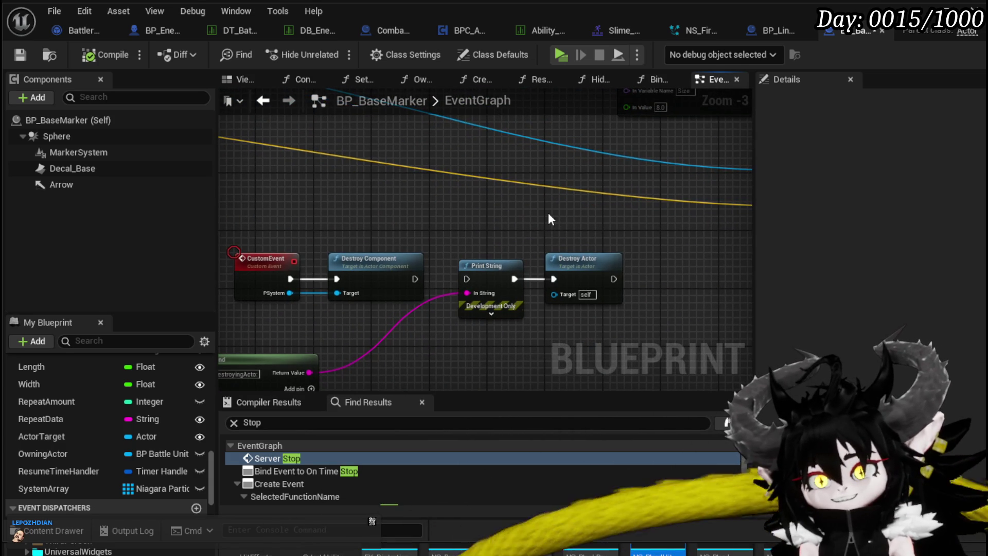
{"action": "scroll", "coordinate": [545, 211], "scroll_direction": "down", "scroll_amount": 2}
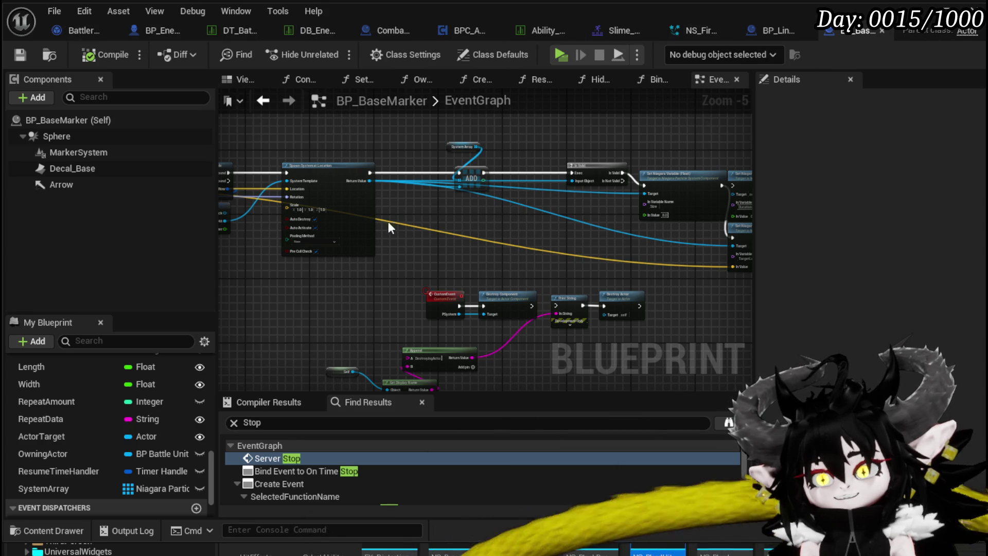
{"action": "left_click_drag", "start_coordinate": [568, 208], "coordinate": [418, 197]}
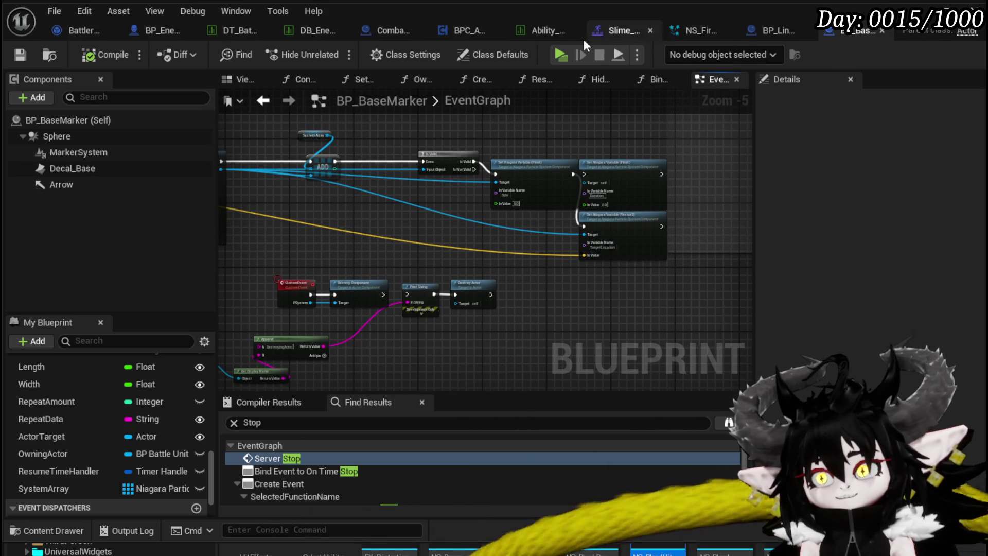
{"action": "left_click", "coordinate": [146, 33]}
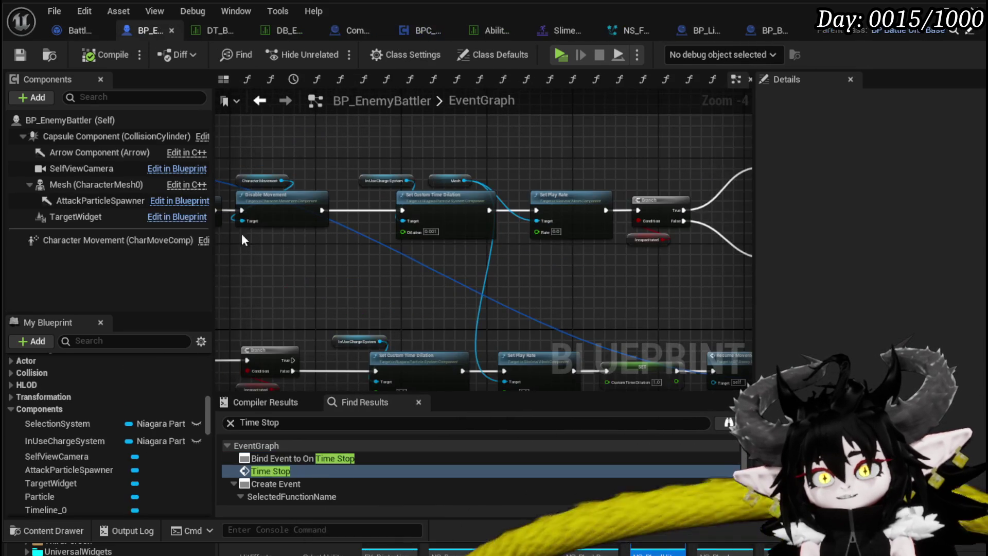
- Unhook the Branch so Switch on Name's End wires directly to Call On End Attack, and save
{"action": "scroll", "coordinate": [310, 267], "scroll_direction": "down", "scroll_amount": 3}
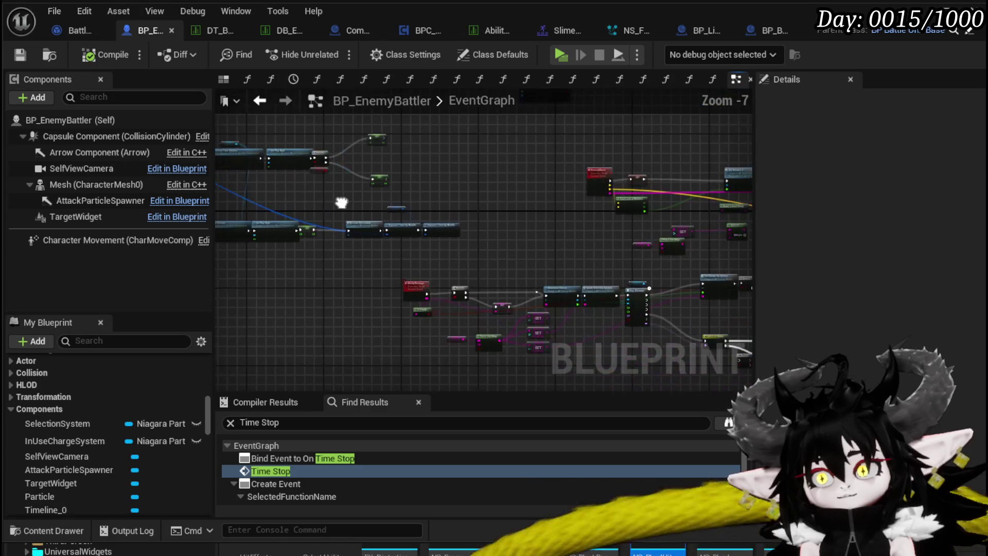
{"action": "scroll", "coordinate": [486, 190], "scroll_direction": "up", "scroll_amount": 4}
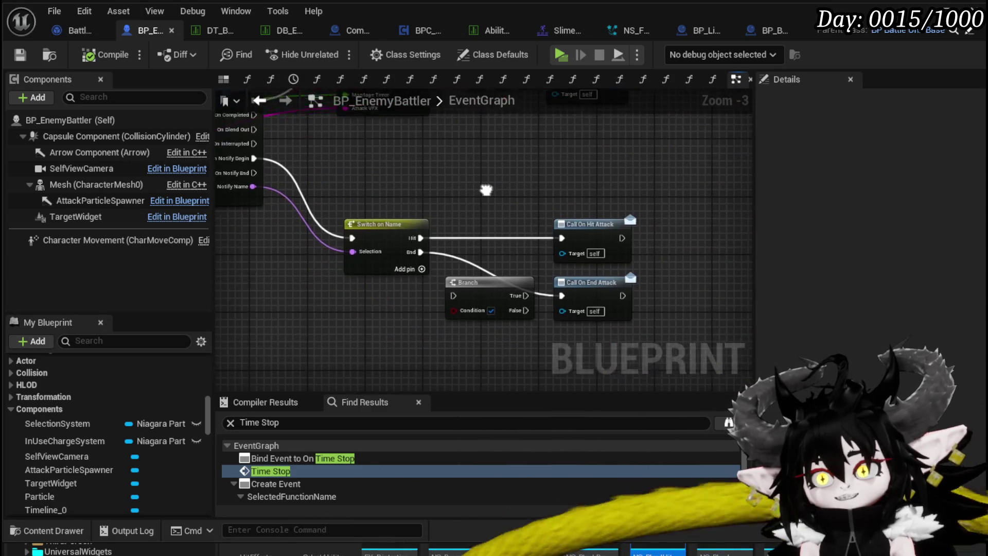
{"action": "left_click_drag", "start_coordinate": [486, 190], "coordinate": [477, 188]}
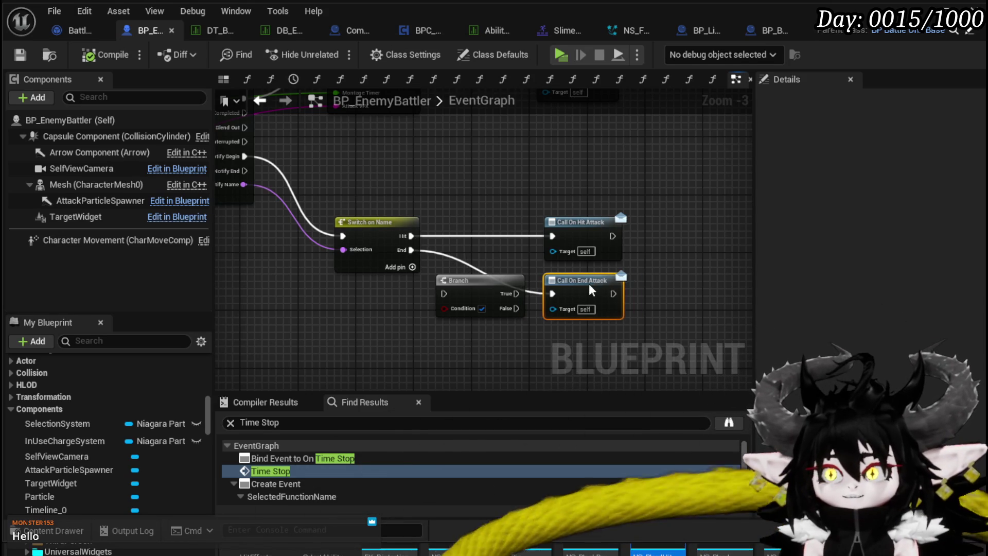
{"action": "mouse_move", "coordinate": [514, 261]}
{"action": "left_mouse_down"}
{"action": "mouse_move", "coordinate": [406, 234]}
{"action": "mouse_move", "coordinate": [342, 264]}
{"action": "mouse_move", "coordinate": [276, 267]}
{"action": "left_mouse_up"}
{"action": "left_click", "coordinate": [360, 214]}
{"action": "left_click_drag", "start_coordinate": [486, 251], "coordinate": [477, 251]}
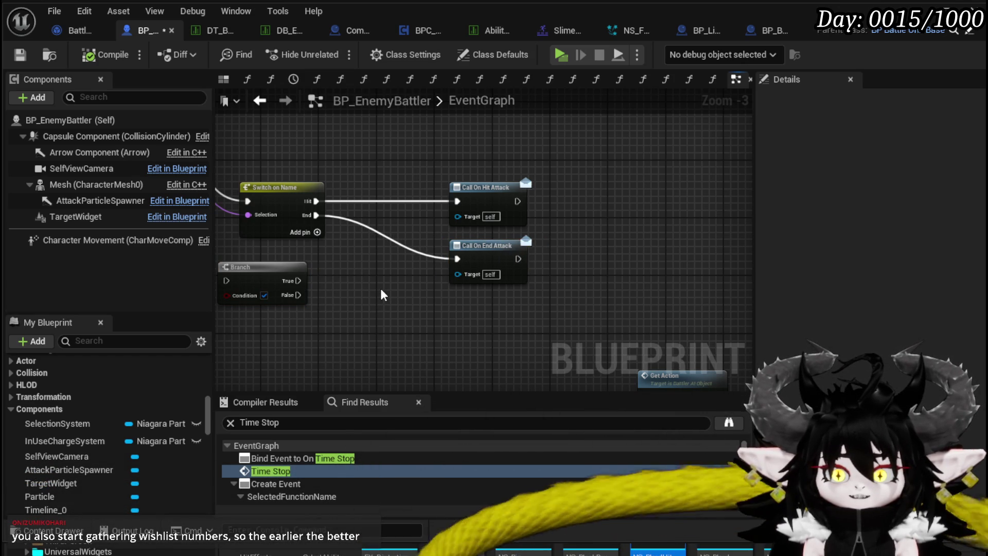
{"action": "key", "text": "ctrl+s"}
- Reposition both Call On attack nodes and settle the Branch beneath Switch on Name
{"action": "mouse_move", "coordinate": [544, 285]}
{"action": "left_mouse_down"}
{"action": "mouse_move", "coordinate": [486, 178]}
{"action": "mouse_move", "coordinate": [437, 183]}
{"action": "left_mouse_up"}
{"action": "left_click", "coordinate": [554, 205]}
{"action": "left_click_drag", "start_coordinate": [554, 205], "coordinate": [633, 228]}
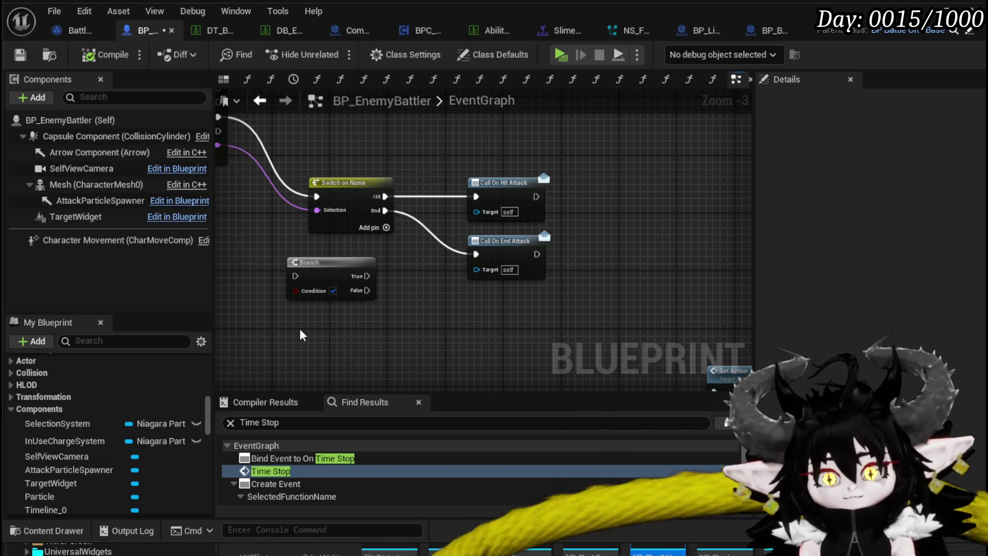
{"action": "scroll", "coordinate": [110, 423], "scroll_direction": "down", "scroll_amount": 10}
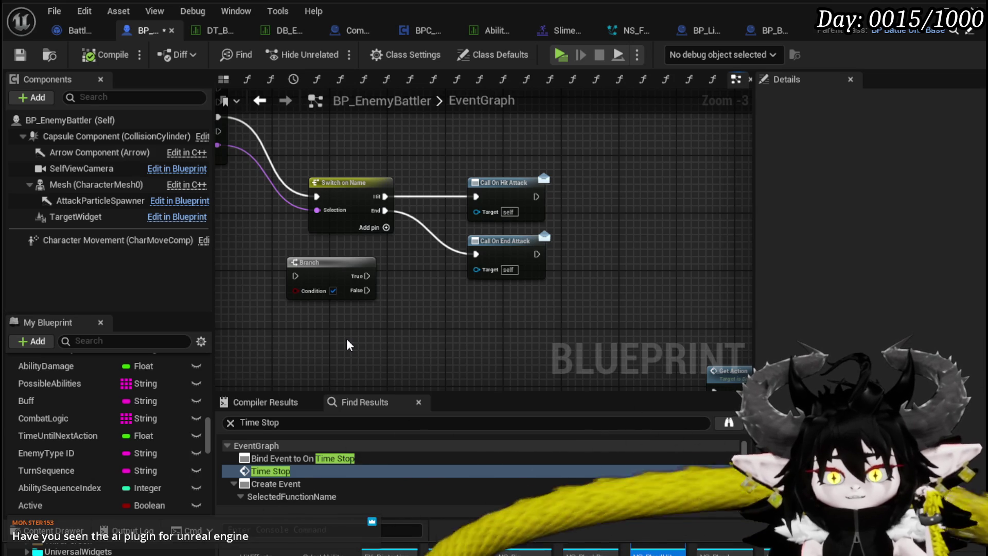
{"action": "left_click_drag", "start_coordinate": [346, 339], "coordinate": [542, 308]}
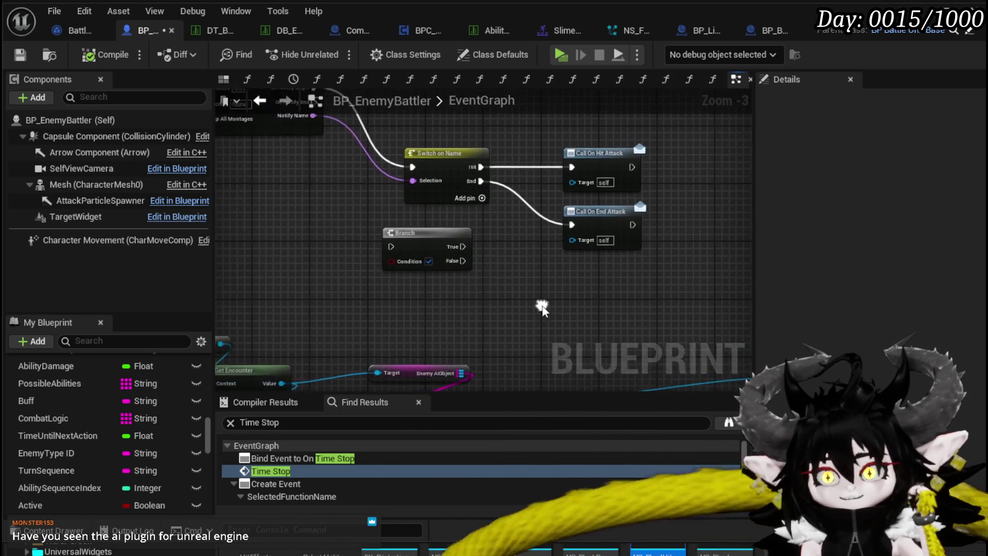
{"action": "left_click_drag", "start_coordinate": [430, 236], "coordinate": [451, 220]}
{"action": "mouse_move", "coordinate": [599, 280]}
{"action": "left_mouse_down"}
{"action": "mouse_move", "coordinate": [674, 326]}
{"action": "mouse_move", "coordinate": [456, 350]}
{"action": "mouse_move", "coordinate": [353, 228]}
{"action": "mouse_move", "coordinate": [603, 353]}
{"action": "left_mouse_up"}
{"action": "left_click_drag", "start_coordinate": [559, 322], "coordinate": [531, 242]}
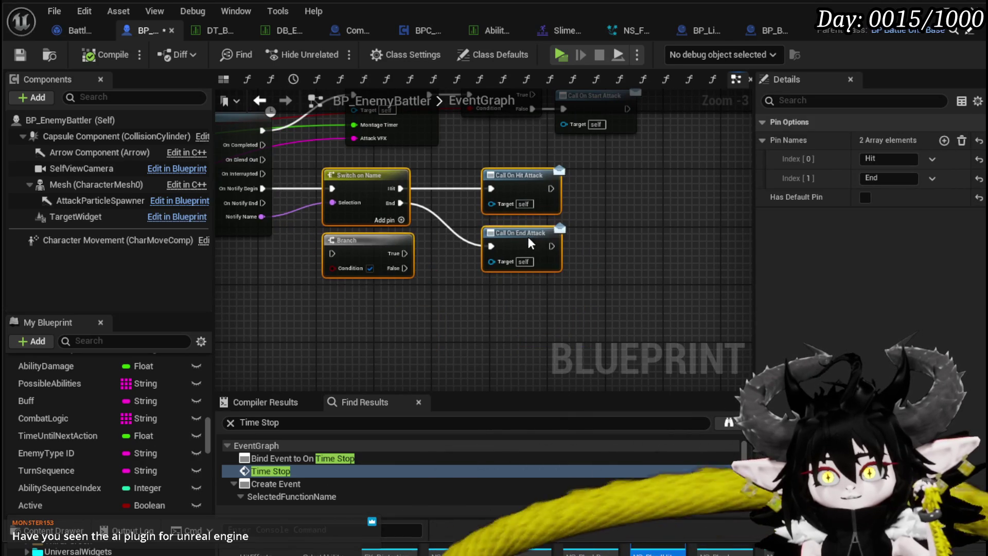
{"action": "left_click", "coordinate": [657, 223]}
- Pan toward the Play Montage node and save BP_EnemyBattler
{"action": "mouse_move", "coordinate": [350, 277]}
{"action": "left_mouse_down"}
{"action": "mouse_move", "coordinate": [455, 293]}
{"action": "mouse_move", "coordinate": [455, 308]}
{"action": "left_mouse_up"}
{"action": "mouse_move", "coordinate": [349, 308]}
{"action": "left_mouse_down"}
{"action": "mouse_move", "coordinate": [455, 323]}
{"action": "mouse_move", "coordinate": [324, 282]}
{"action": "mouse_move", "coordinate": [579, 285]}
{"action": "mouse_move", "coordinate": [360, 231]}
{"action": "mouse_move", "coordinate": [302, 276]}
{"action": "mouse_move", "coordinate": [332, 304]}
{"action": "mouse_move", "coordinate": [372, 315]}
{"action": "left_mouse_up"}
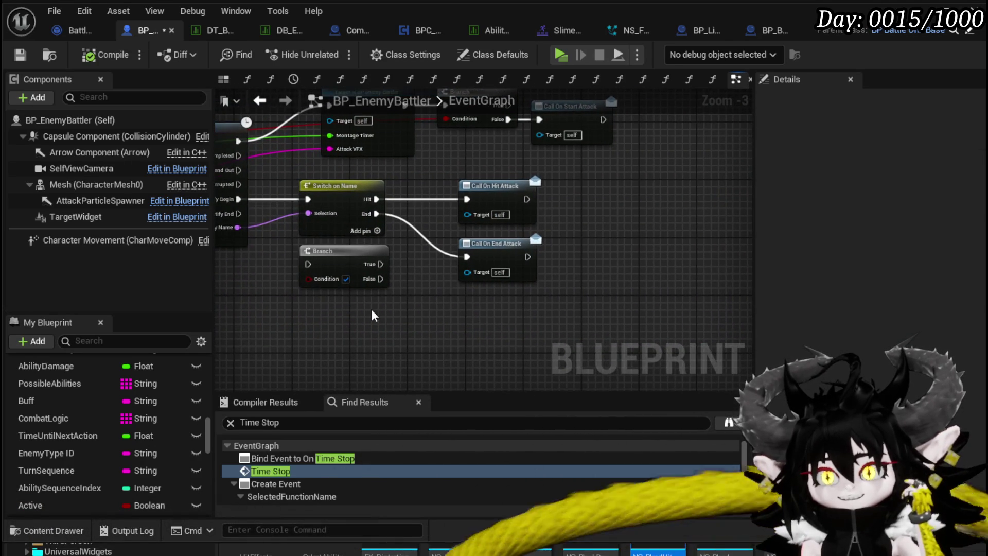
{"action": "key", "text": "ctrl+s"}
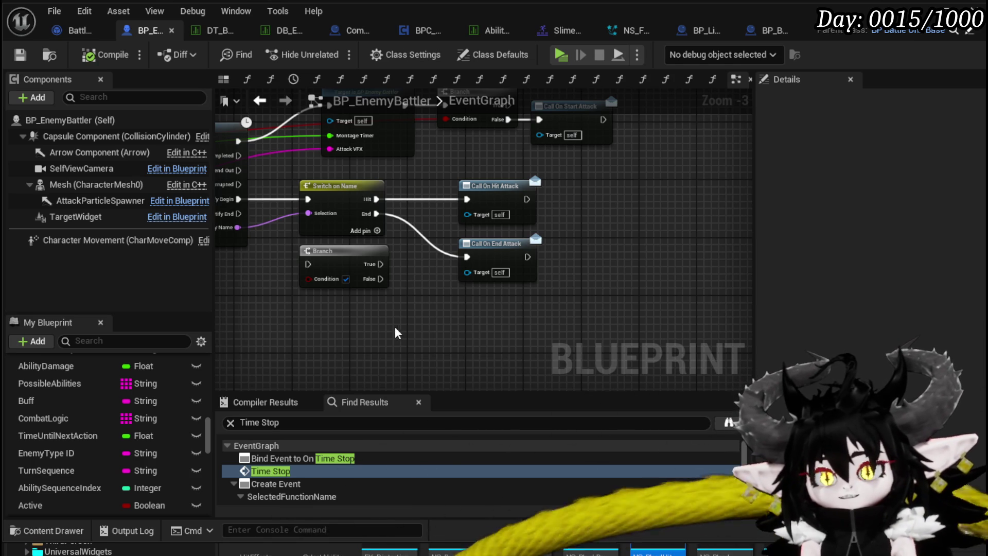
- Pan the event graph around the Play Montage node and the AbilityMontage event area
{"action": "left_click_drag", "start_coordinate": [403, 239], "coordinate": [413, 268]}
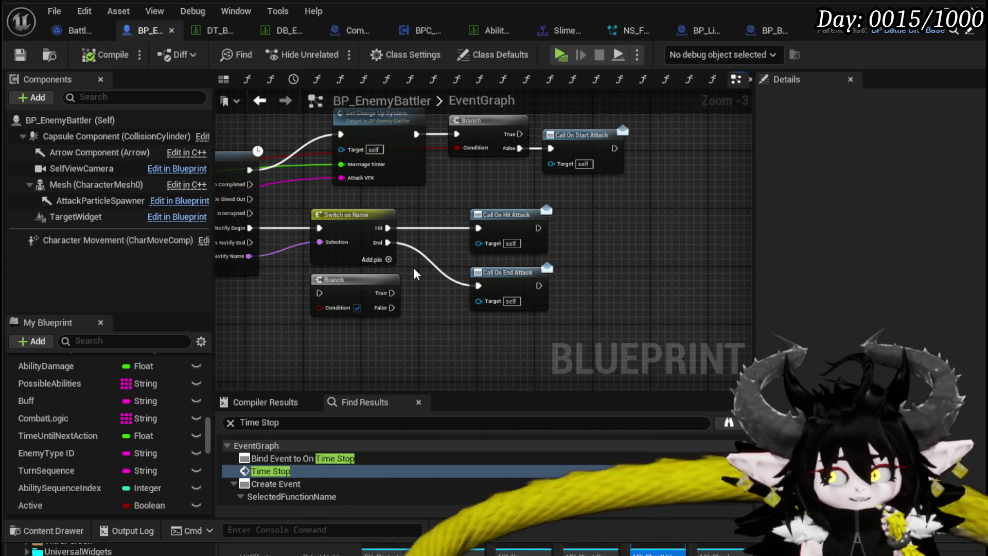
{"action": "mouse_move", "coordinate": [415, 270]}
{"action": "left_mouse_down"}
{"action": "mouse_move", "coordinate": [423, 289]}
{"action": "mouse_move", "coordinate": [461, 276]}
{"action": "mouse_move", "coordinate": [463, 254]}
{"action": "mouse_move", "coordinate": [530, 260]}
{"action": "left_mouse_up"}
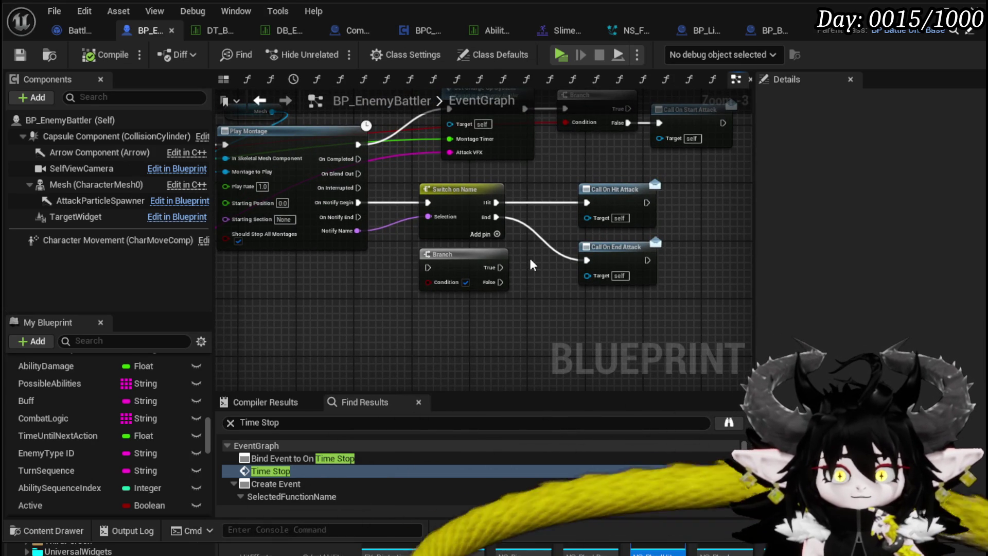
{"action": "mouse_move", "coordinate": [322, 307]}
{"action": "left_mouse_down"}
{"action": "mouse_move", "coordinate": [456, 296]}
{"action": "mouse_move", "coordinate": [453, 330]}
{"action": "mouse_move", "coordinate": [412, 278]}
{"action": "mouse_move", "coordinate": [453, 251]}
{"action": "mouse_move", "coordinate": [508, 250]}
{"action": "left_mouse_up"}
{"action": "scroll", "coordinate": [455, 297], "scroll_direction": "down", "scroll_amount": 1}
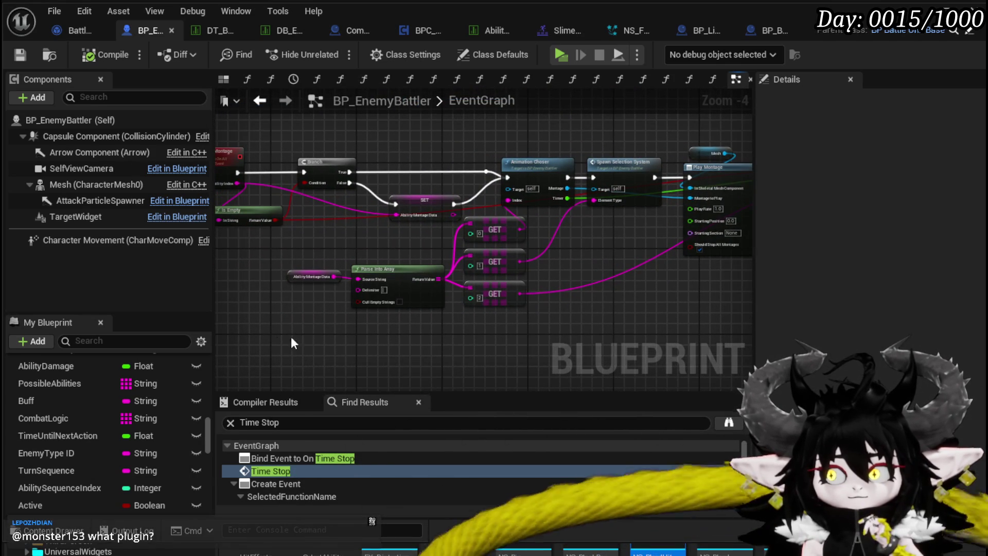
{"action": "scroll", "coordinate": [282, 246], "scroll_direction": "up", "scroll_amount": 1}
{"action": "mouse_move", "coordinate": [282, 246]}
{"action": "left_mouse_down"}
{"action": "mouse_move", "coordinate": [359, 250]}
{"action": "mouse_move", "coordinate": [360, 291]}
{"action": "mouse_move", "coordinate": [396, 336]}
{"action": "left_mouse_up"}
- Inspect the AbilityMontage event and its Branch, following the chain to Animation Chooser and Play Montage
{"action": "left_click_drag", "start_coordinate": [282, 155], "coordinate": [362, 214]}
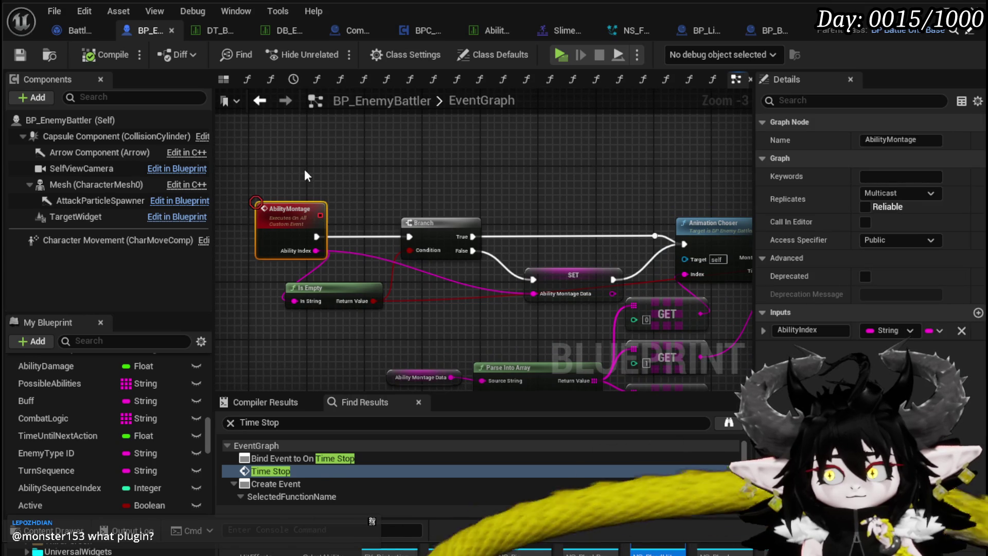
{"action": "left_click", "coordinate": [432, 219]}
{"action": "left_click", "coordinate": [284, 204]}
{"action": "left_click", "coordinate": [437, 227], "text": "ctrl"}
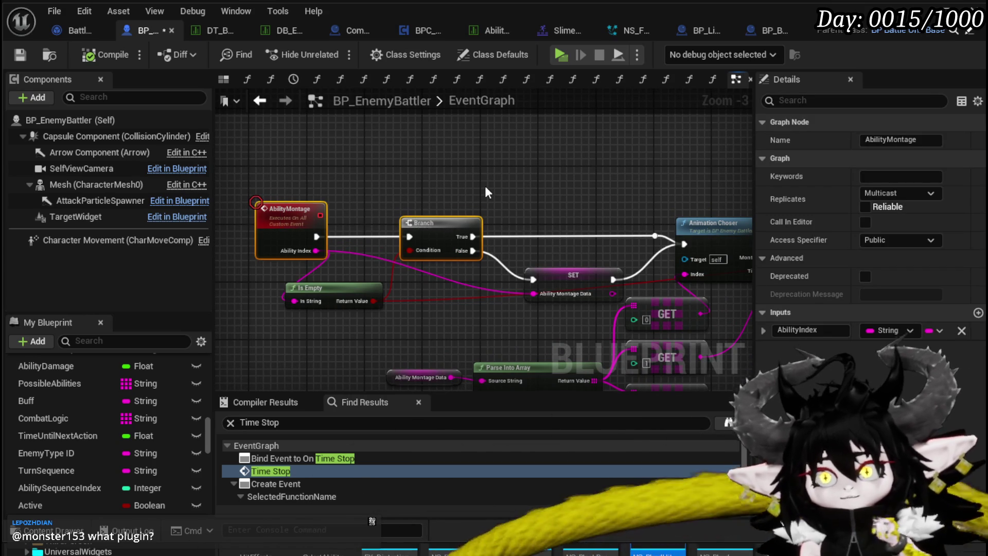
{"action": "mouse_move", "coordinate": [533, 191]}
{"action": "left_mouse_down"}
{"action": "mouse_move", "coordinate": [480, 307]}
{"action": "mouse_move", "coordinate": [167, 179]}
{"action": "left_mouse_up"}
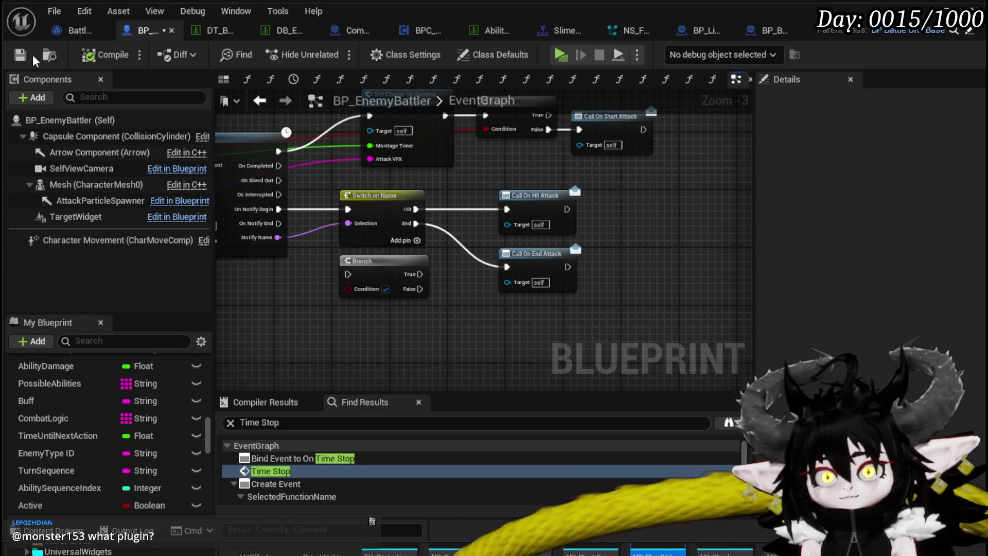
{"action": "left_click", "coordinate": [82, 30]}
- Review the ExecuteAction graph's Ability Montage, Append and Get VFX nodes, then save BattlerAI_Object
{"action": "left_click_drag", "start_coordinate": [379, 307], "coordinate": [462, 355]}
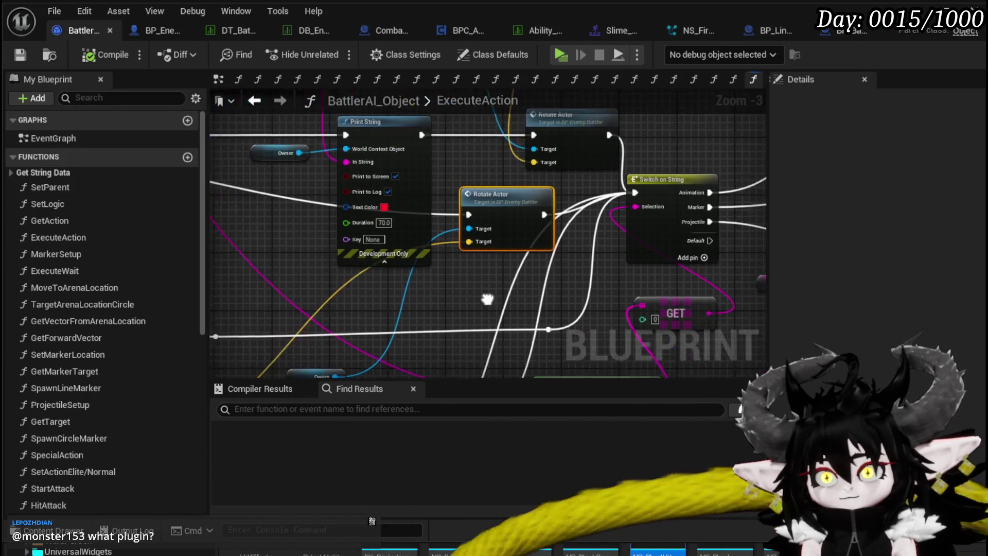
{"action": "scroll", "coordinate": [503, 280], "scroll_direction": "down", "scroll_amount": 1}
{"action": "left_click_drag", "start_coordinate": [503, 280], "coordinate": [211, 263]}
{"action": "mouse_move", "coordinate": [443, 191]}
{"action": "left_mouse_down"}
{"action": "mouse_move", "coordinate": [214, 225]}
{"action": "mouse_move", "coordinate": [464, 261]}
{"action": "mouse_move", "coordinate": [346, 129]}
{"action": "mouse_move", "coordinate": [435, 113]}
{"action": "left_mouse_up"}
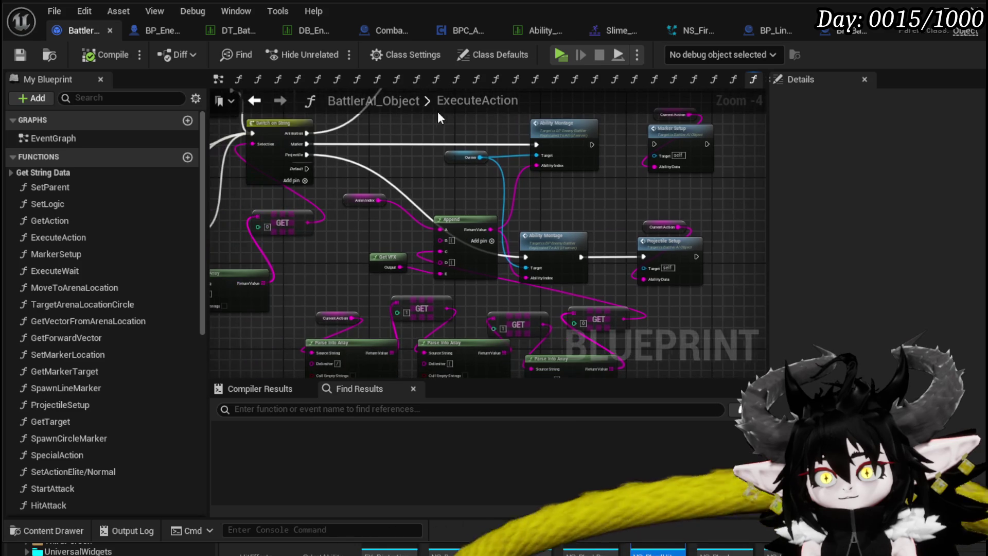
{"action": "left_click", "coordinate": [378, 265]}
{"action": "left_click", "coordinate": [334, 246]}
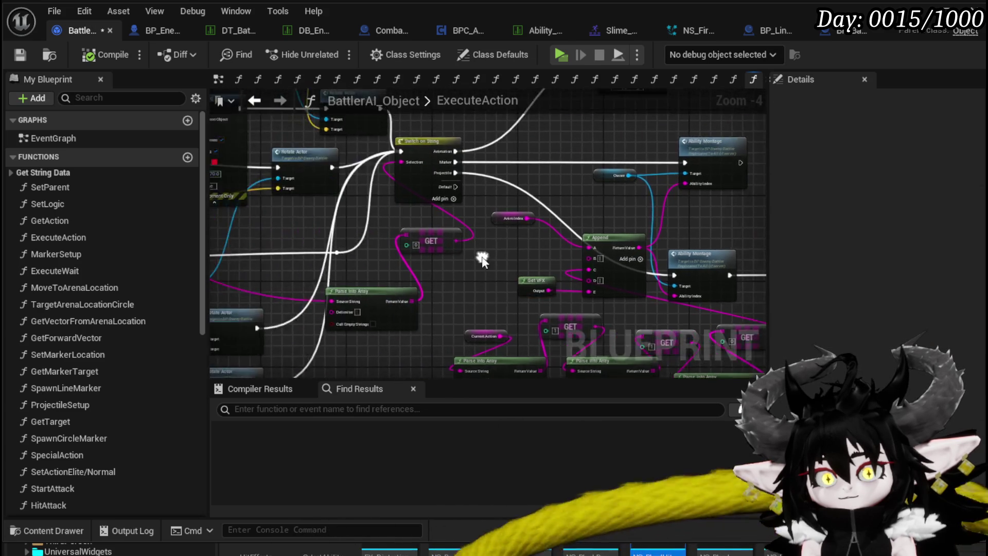
{"action": "scroll", "coordinate": [463, 247], "scroll_direction": "down", "scroll_amount": 2}
{"action": "mouse_move", "coordinate": [624, 261]}
{"action": "left_mouse_down"}
{"action": "mouse_move", "coordinate": [397, 230]}
{"action": "mouse_move", "coordinate": [458, 278]}
{"action": "mouse_move", "coordinate": [523, 264]}
{"action": "left_mouse_up"}
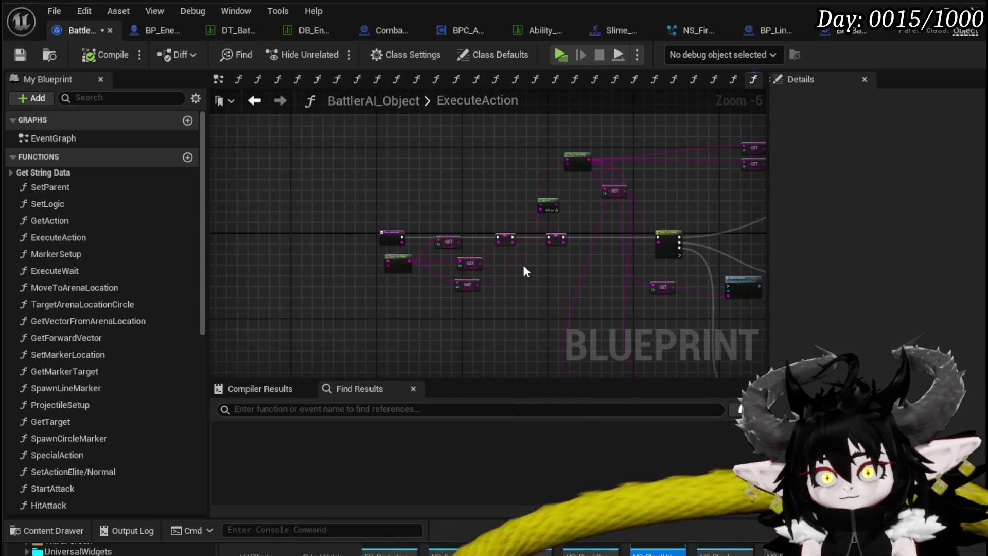
{"action": "scroll", "coordinate": [378, 264], "scroll_direction": "up", "scroll_amount": 3}
{"action": "scroll", "coordinate": [360, 253], "scroll_direction": "up", "scroll_amount": 1}
{"action": "left_click", "coordinate": [20, 54]}
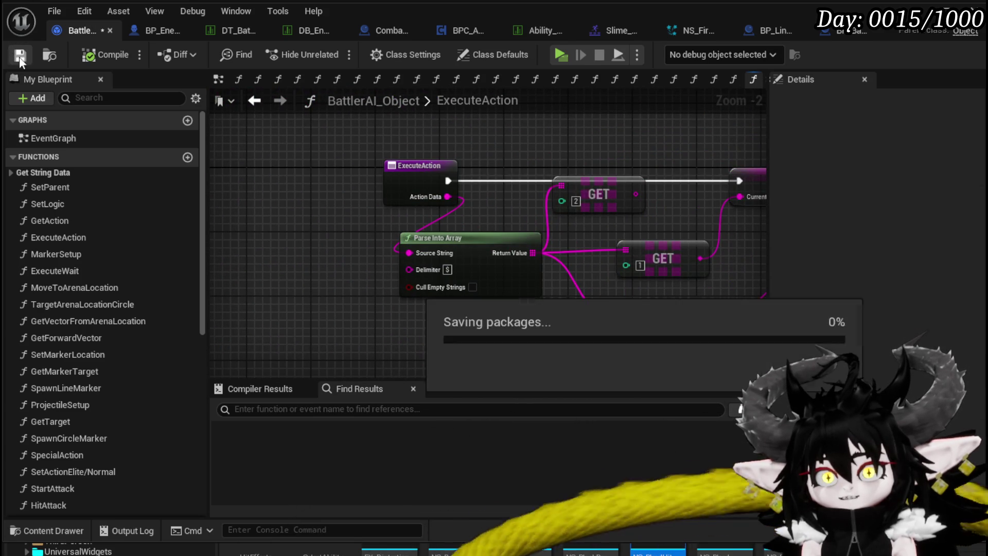
- Pan to the Switch on String nodes, then return to BP_EnemyBattler
{"action": "scroll", "coordinate": [564, 145], "scroll_direction": "down", "scroll_amount": 1}
{"action": "left_click_drag", "start_coordinate": [564, 145], "coordinate": [307, 135]}
{"action": "scroll", "coordinate": [400, 196], "scroll_direction": "down", "scroll_amount": 2}
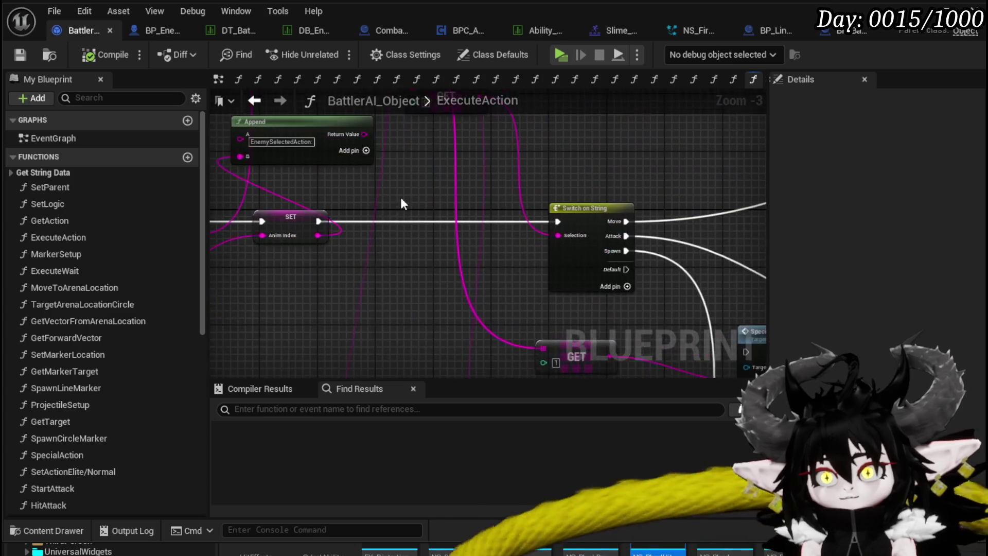
{"action": "mouse_move", "coordinate": [267, 202]}
{"action": "left_mouse_down"}
{"action": "mouse_move", "coordinate": [602, 262]}
{"action": "mouse_move", "coordinate": [489, 178]}
{"action": "mouse_move", "coordinate": [382, 168]}
{"action": "left_mouse_up"}
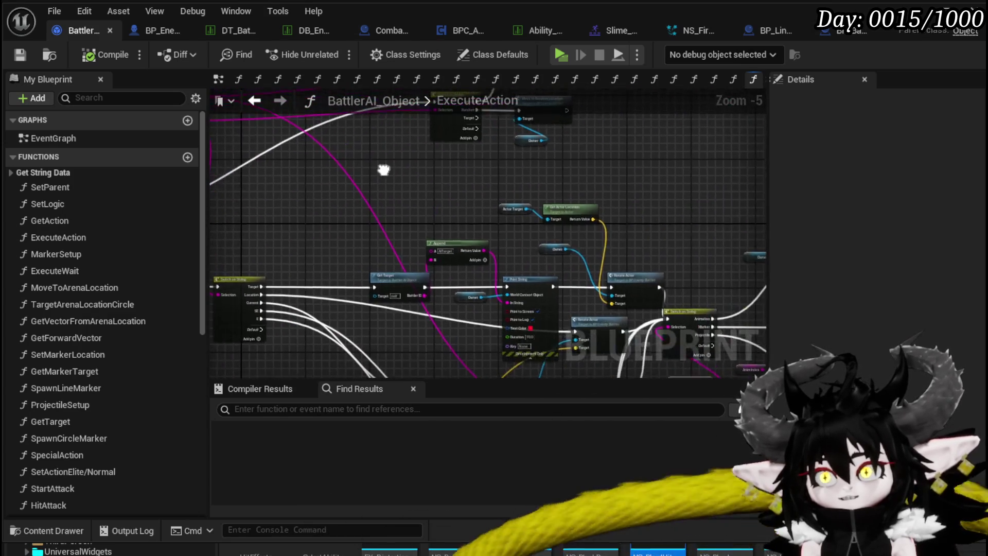
{"action": "left_click", "coordinate": [141, 30]}
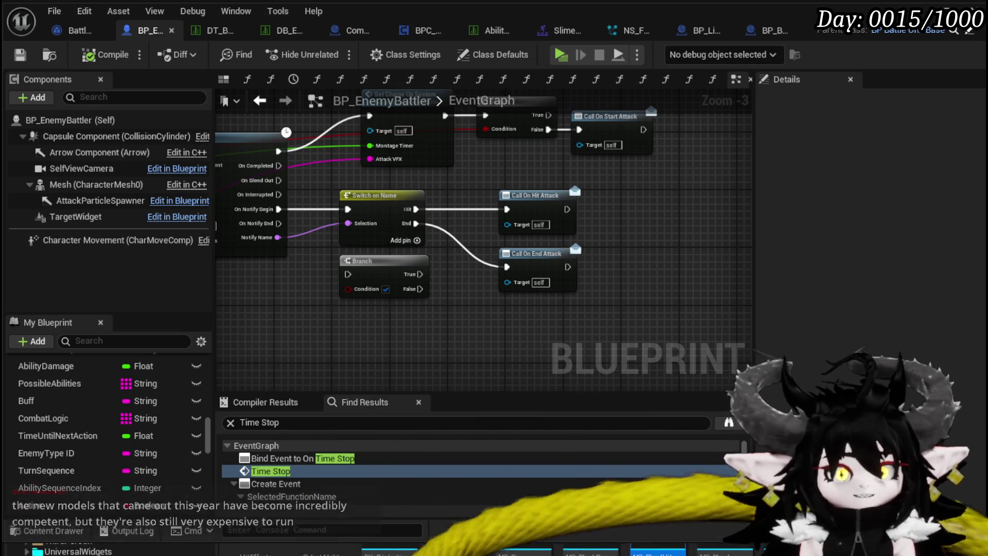
- Bring the Brave browser with the NeoStack Unreal Engine Assistant video to the front
{"action": "key", "text": "alt+Tab"}
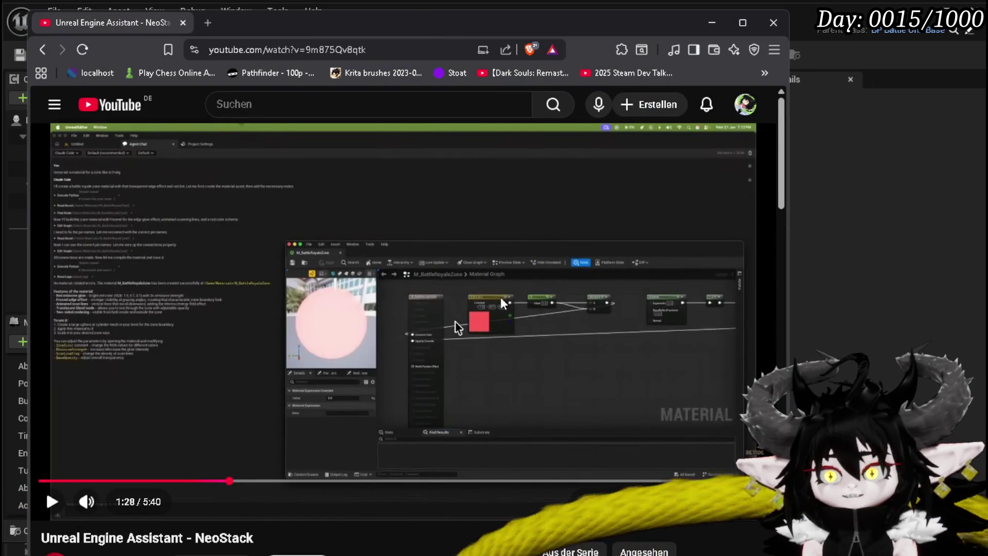
- Maximize the browser and play the video, rewinding five seconds once to rewatch a part
{"action": "left_click", "coordinate": [54, 504]}
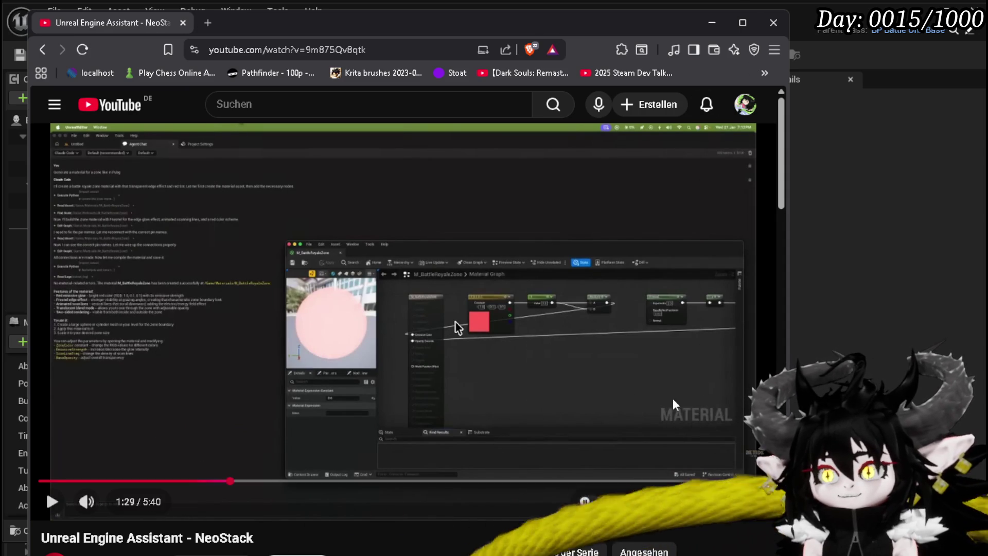
{"action": "left_click", "coordinate": [751, 34]}
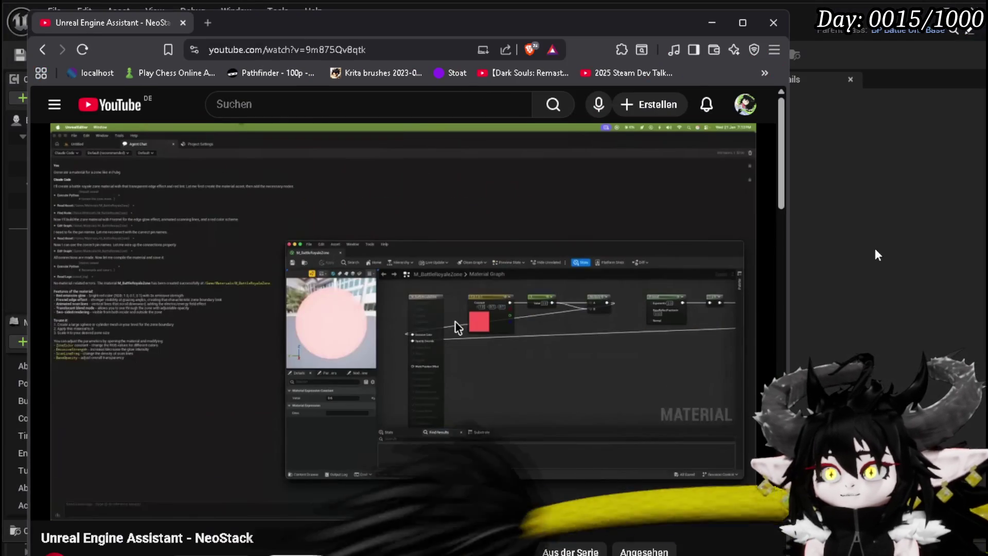
{"action": "left_click", "coordinate": [52, 502]}
{"action": "left_click", "coordinate": [52, 502]}
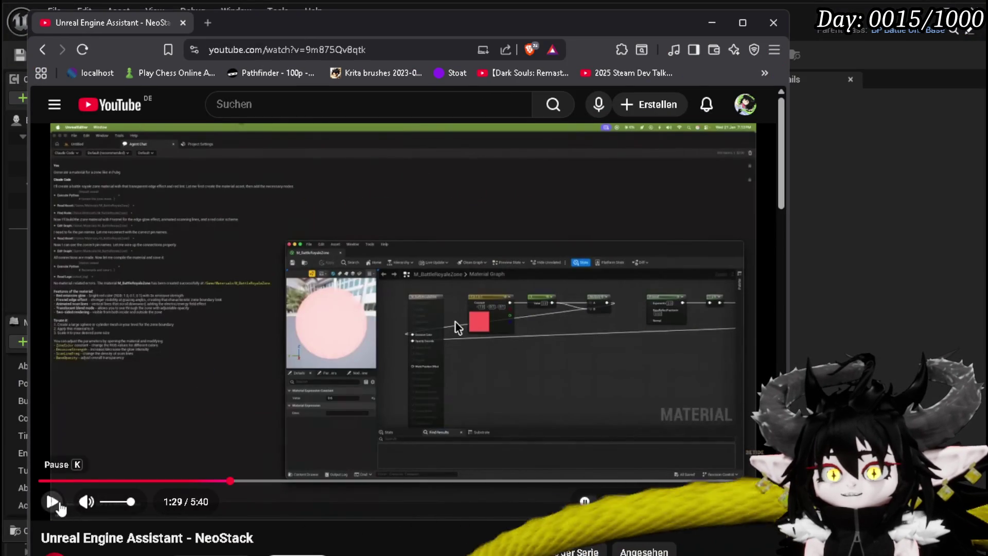
{"action": "left_click", "coordinate": [285, 376]}
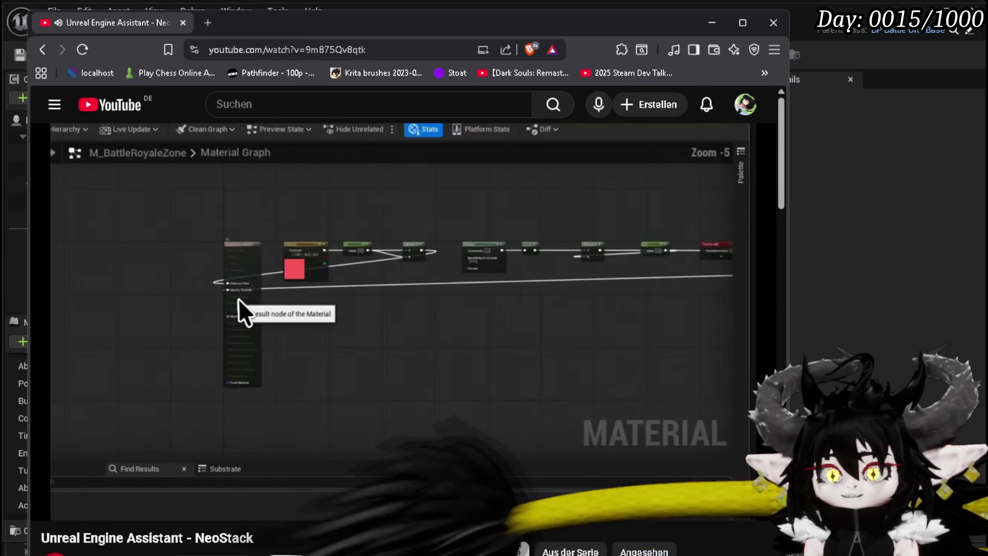
{"action": "key", "text": "Left"}
{"action": "left_click", "coordinate": [52, 509]}
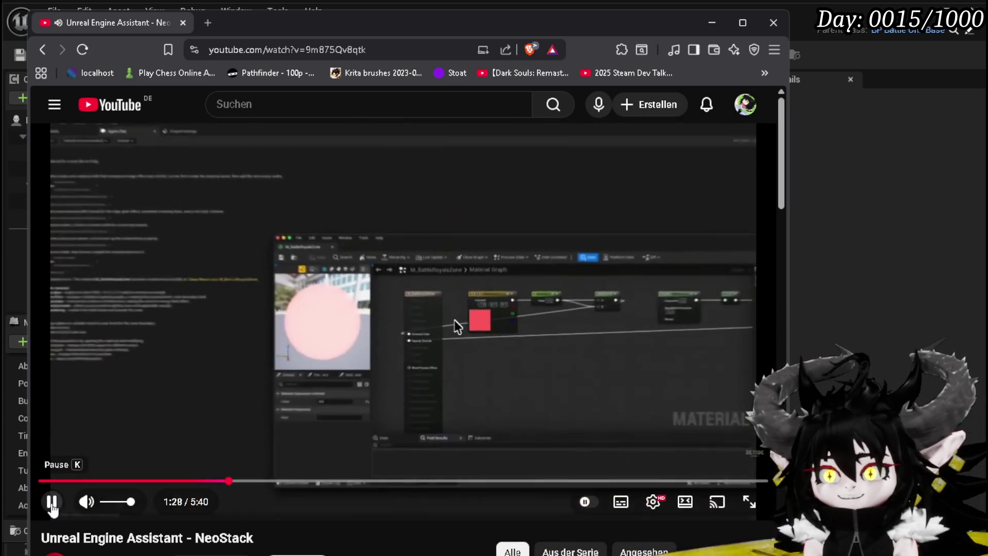
{"action": "left_click", "coordinate": [52, 508]}
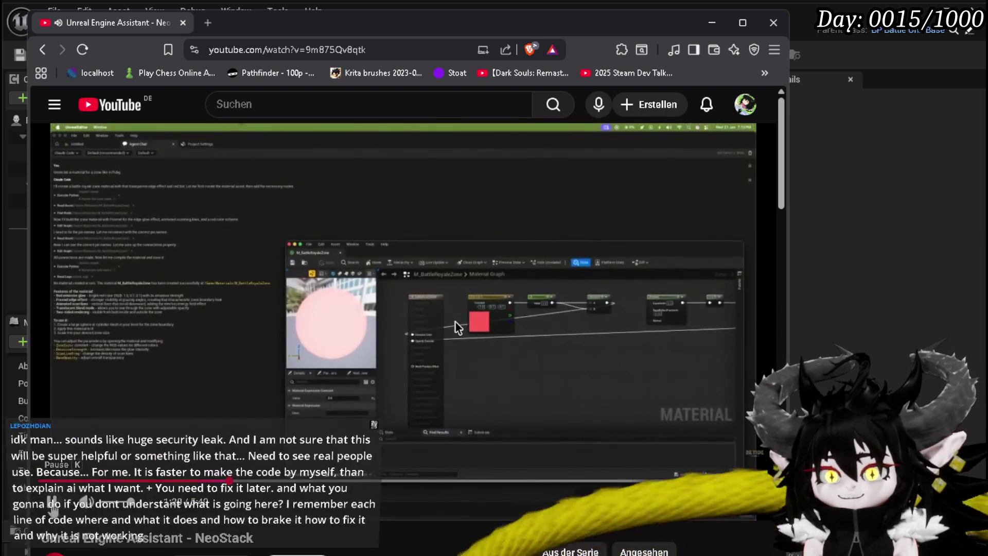
{"action": "left_click", "coordinate": [565, 349]}
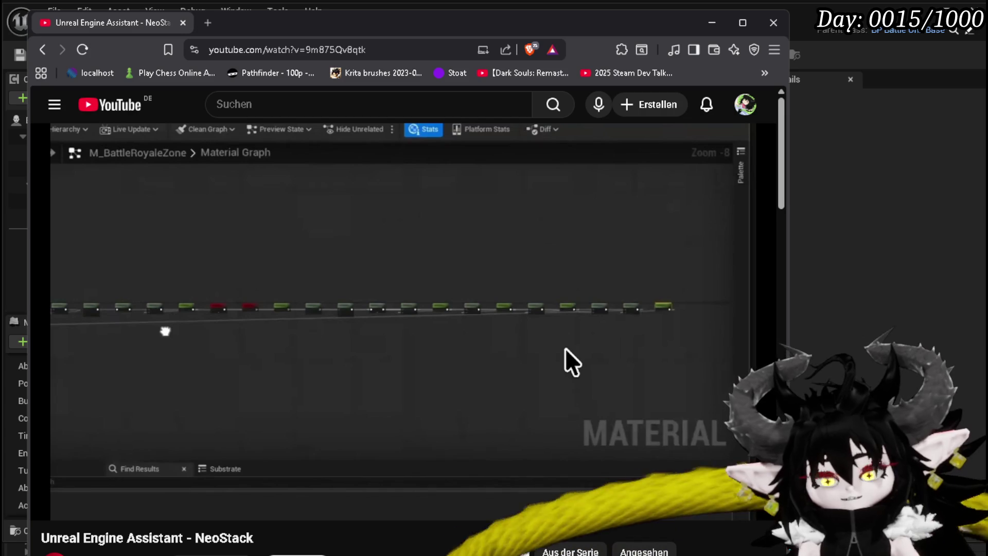
- Skip the video ahead to about 2:05, then return to the Unreal editor
{"action": "mouse_move", "coordinate": [346, 226]}
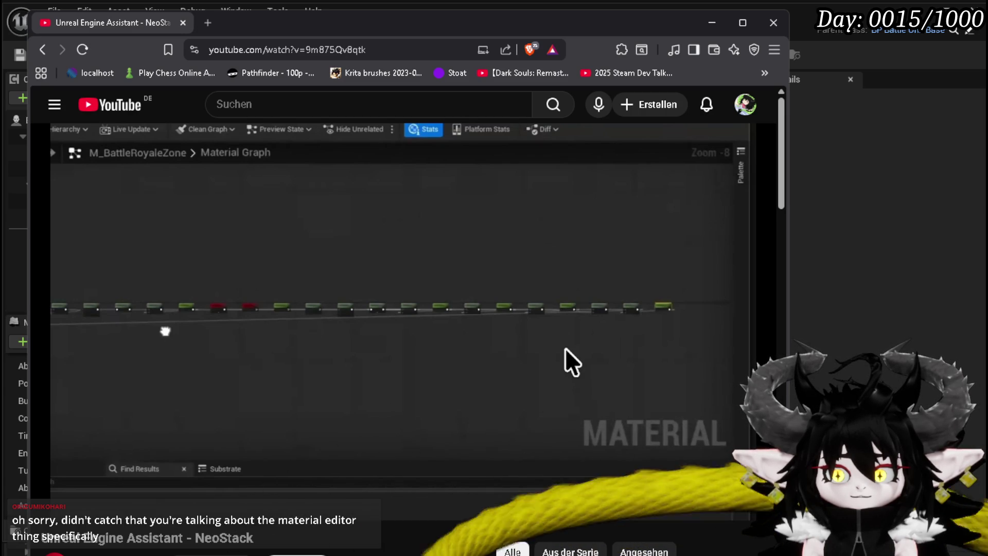
{"action": "mouse_move", "coordinate": [303, 234]}
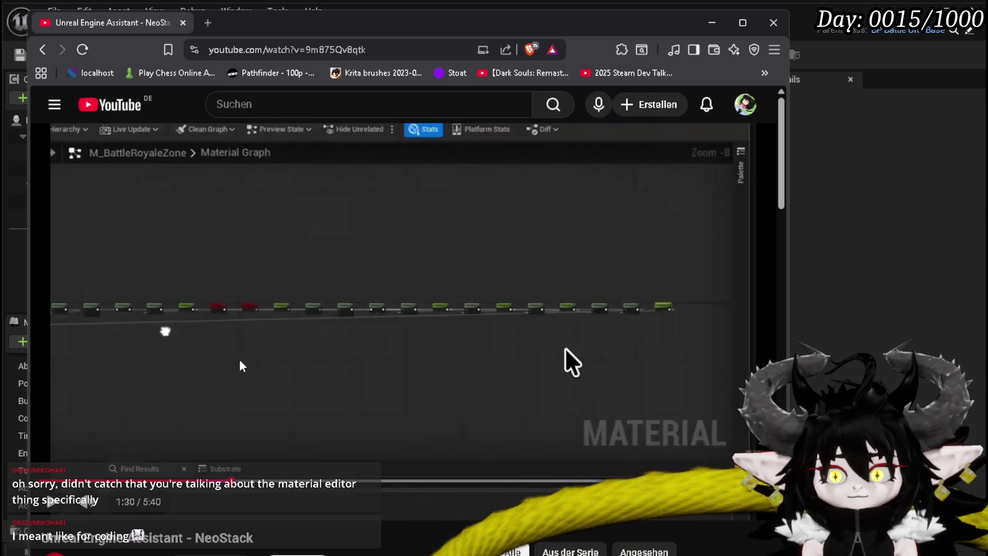
{"action": "left_click_drag", "start_coordinate": [238, 489], "coordinate": [311, 488]}
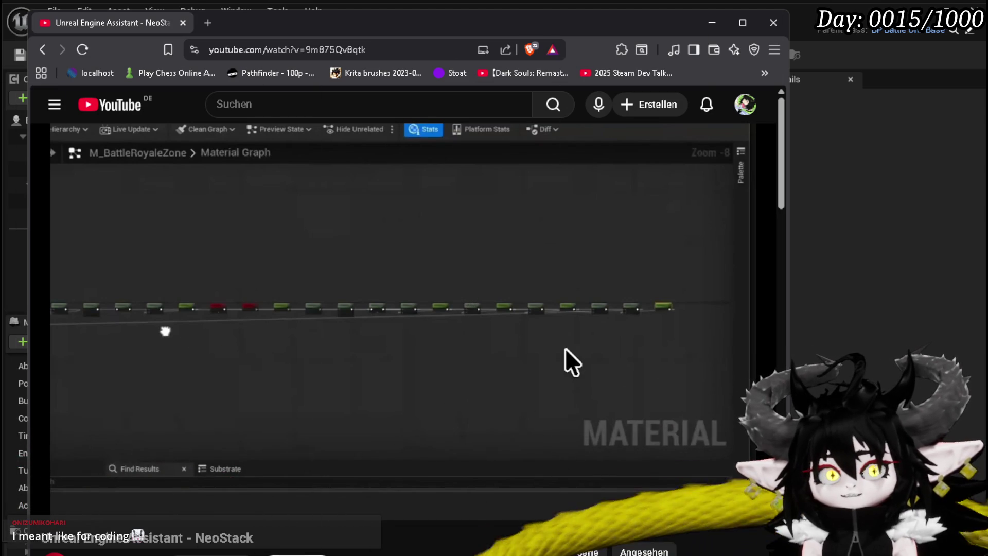
{"action": "key", "text": "alt+Tab"}
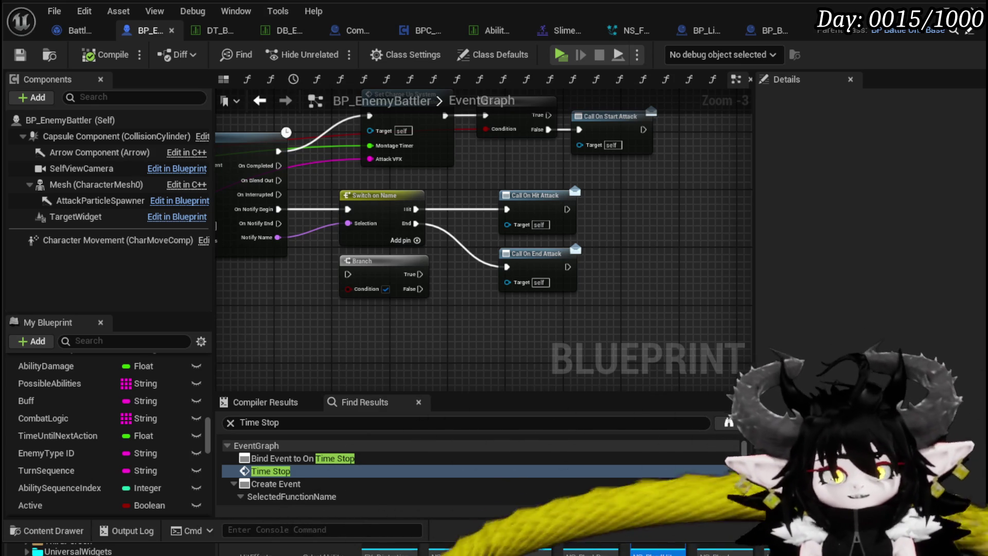
- Pan BP_EnemyBattler's graph over the Play Montage, Set Charge Up System, GET and SET nodes, then select a node group
{"action": "mouse_move", "coordinate": [409, 194]}
{"action": "left_mouse_down"}
{"action": "mouse_move", "coordinate": [515, 247]}
{"action": "mouse_move", "coordinate": [589, 233]}
{"action": "mouse_move", "coordinate": [639, 139]}
{"action": "left_mouse_up"}
{"action": "scroll", "coordinate": [330, 290], "scroll_direction": "down", "scroll_amount": 2}
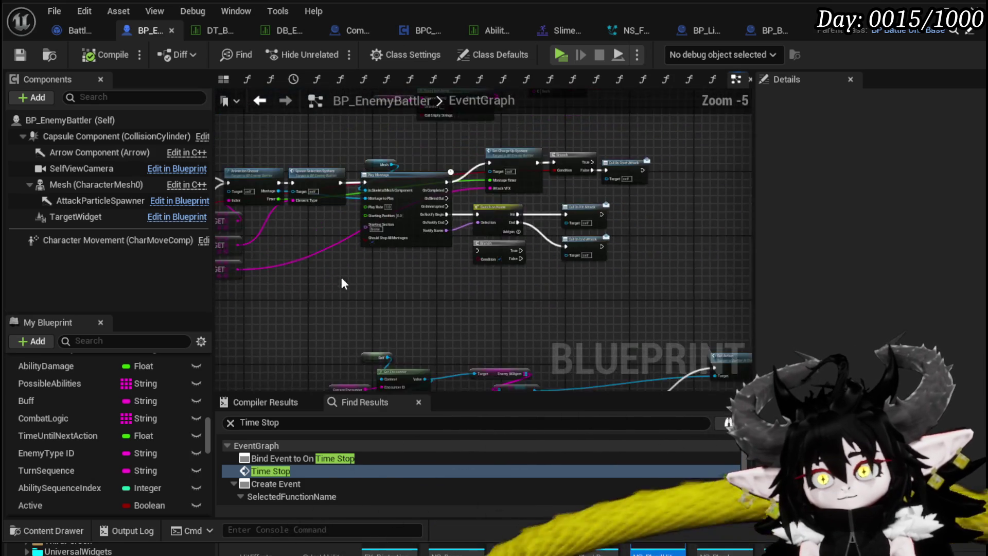
{"action": "left_click_drag", "start_coordinate": [341, 277], "coordinate": [465, 282]}
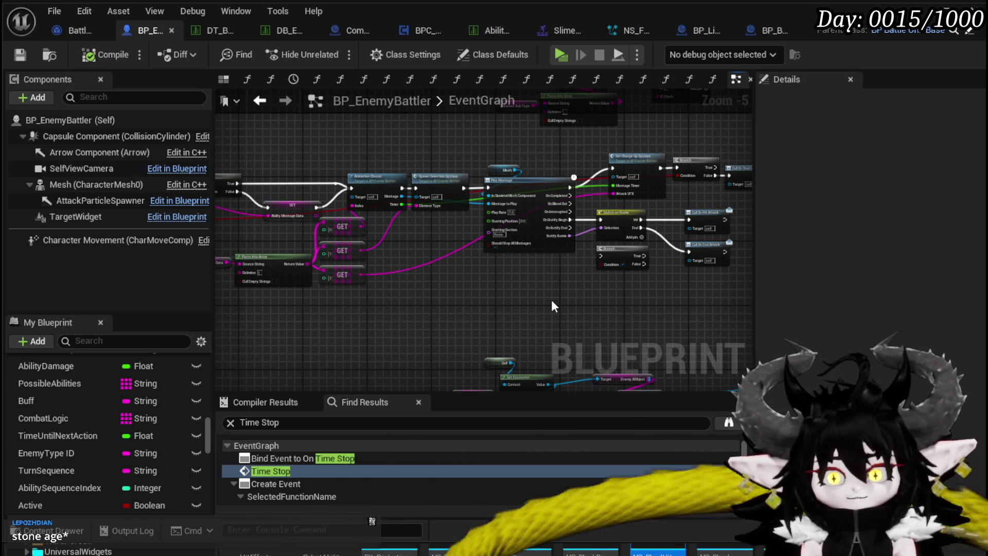
{"action": "left_click_drag", "start_coordinate": [551, 306], "coordinate": [488, 298]}
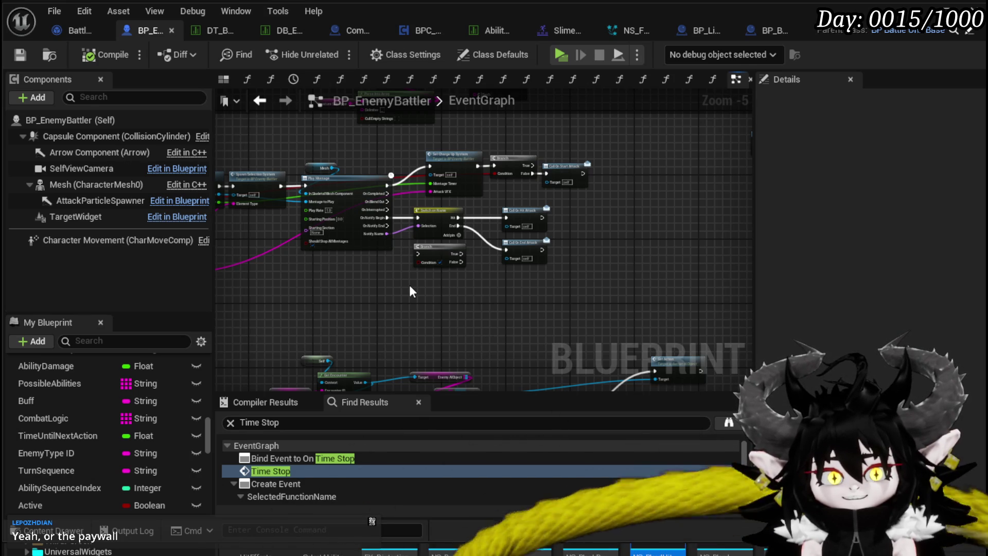
{"action": "left_click_drag", "start_coordinate": [410, 291], "coordinate": [570, 203]}
- Move the Switch on Name, Branch and Call On Hit/End Attack nodes slightly lower
{"action": "left_click", "coordinate": [571, 201]}
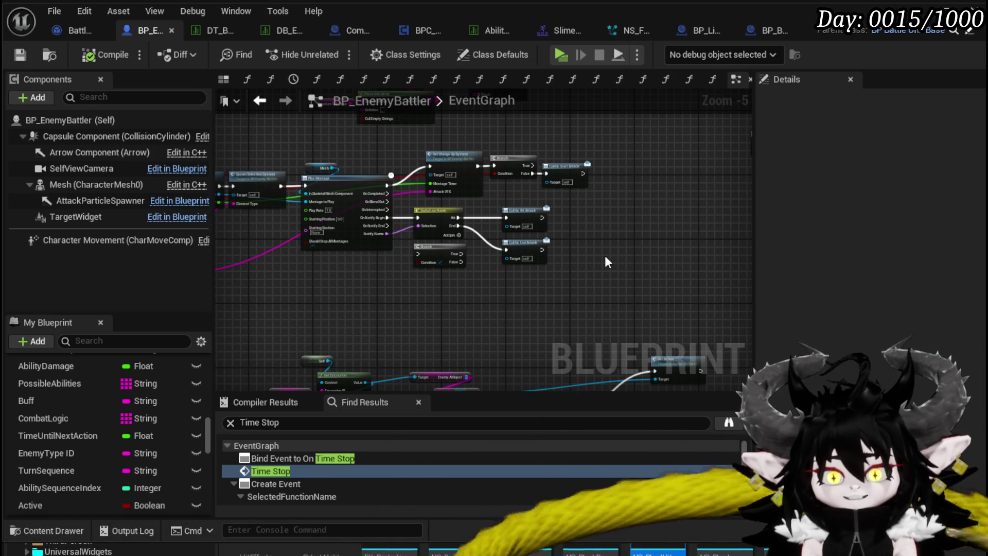
{"action": "scroll", "coordinate": [604, 257], "scroll_direction": "down", "scroll_amount": 2}
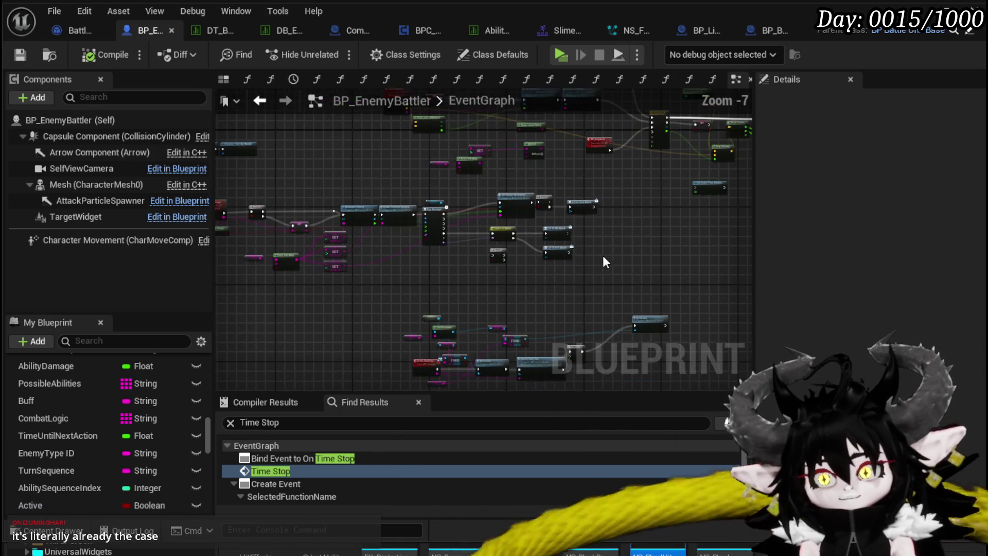
{"action": "scroll", "coordinate": [603, 256], "scroll_direction": "up", "scroll_amount": 3}
{"action": "mouse_move", "coordinate": [384, 312]}
{"action": "left_mouse_down"}
{"action": "mouse_move", "coordinate": [600, 205]}
{"action": "mouse_move", "coordinate": [592, 205]}
{"action": "left_mouse_up"}
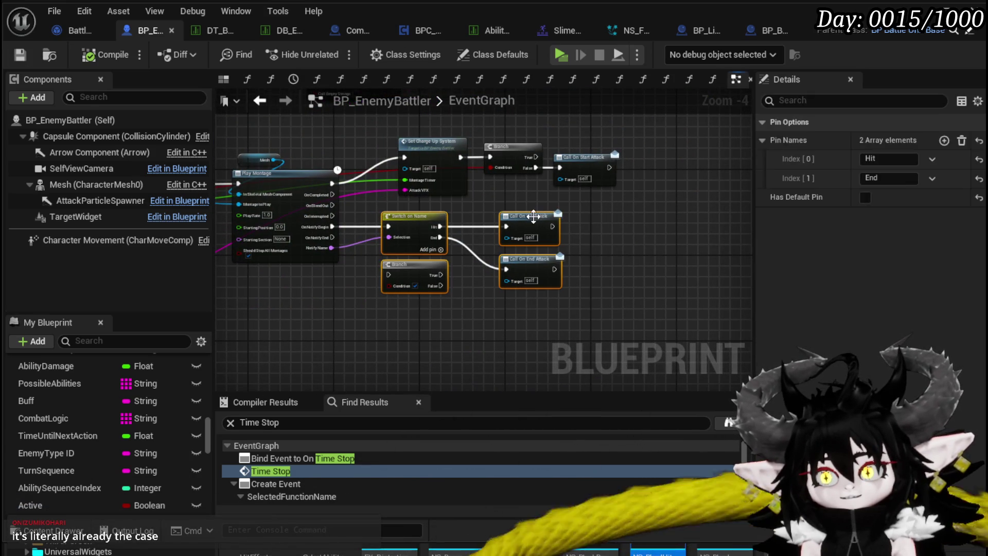
{"action": "left_click_drag", "start_coordinate": [534, 217], "coordinate": [528, 227]}
{"action": "left_click", "coordinate": [647, 227]}
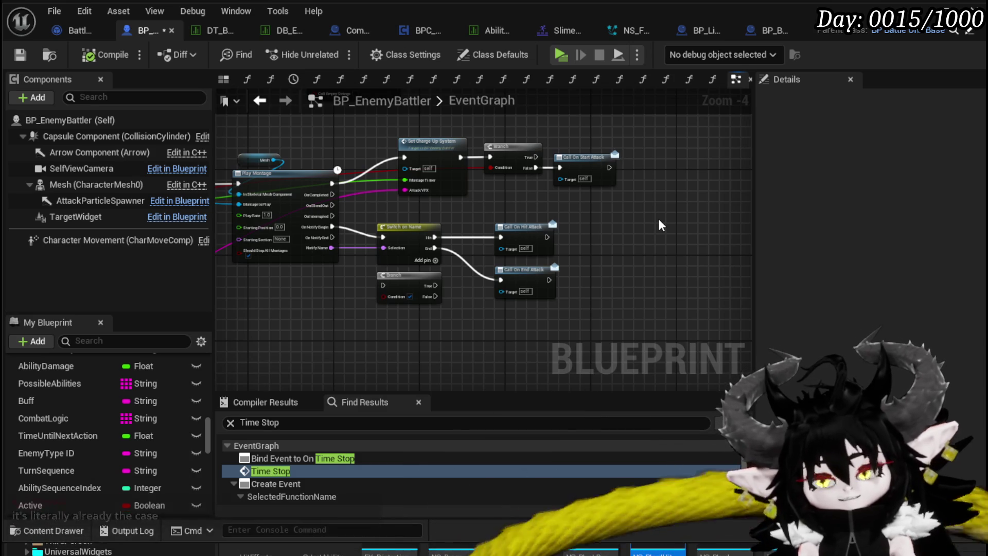
- Look over the Set Global Time Dilation area and other node clusters, then save BP_EnemyBattler
{"action": "left_click_drag", "start_coordinate": [628, 243], "coordinate": [646, 212]}
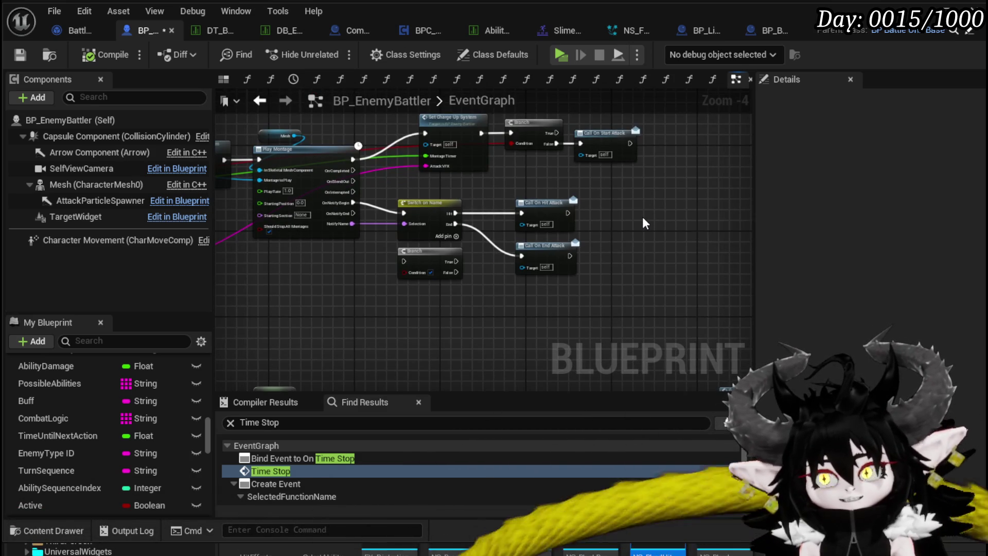
{"action": "scroll", "coordinate": [644, 218], "scroll_direction": "down", "scroll_amount": 1}
{"action": "mouse_move", "coordinate": [642, 218]}
{"action": "left_mouse_down"}
{"action": "mouse_move", "coordinate": [620, 237]}
{"action": "mouse_move", "coordinate": [588, 226]}
{"action": "mouse_move", "coordinate": [544, 240]}
{"action": "mouse_move", "coordinate": [514, 223]}
{"action": "mouse_move", "coordinate": [399, 229]}
{"action": "mouse_move", "coordinate": [550, 288]}
{"action": "mouse_move", "coordinate": [312, 247]}
{"action": "left_mouse_up"}
{"action": "scroll", "coordinate": [463, 226], "scroll_direction": "down", "scroll_amount": 1}
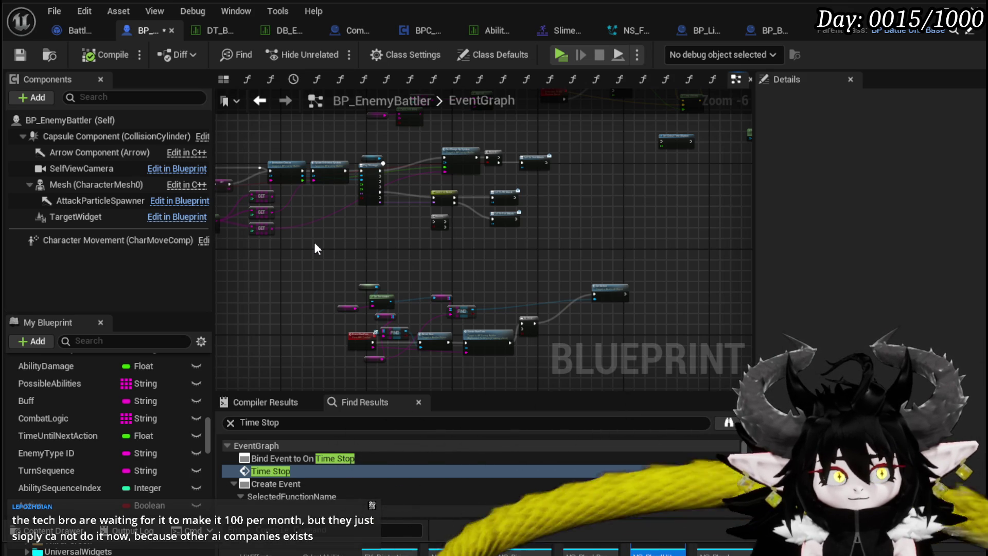
{"action": "left_click_drag", "start_coordinate": [559, 217], "coordinate": [473, 247]}
{"action": "scroll", "coordinate": [465, 248], "scroll_direction": "down", "scroll_amount": 3}
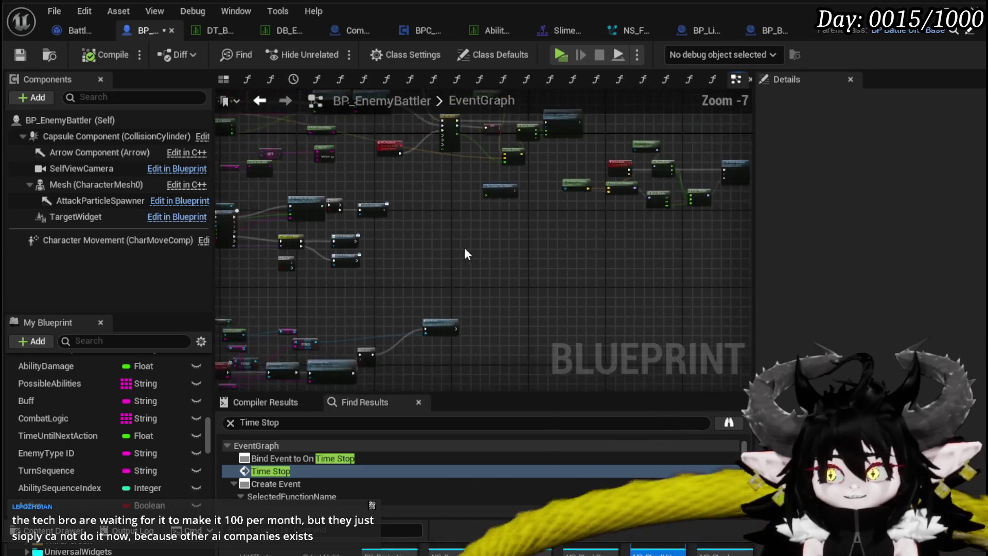
{"action": "mouse_move", "coordinate": [254, 240]}
{"action": "left_mouse_down"}
{"action": "mouse_move", "coordinate": [353, 205]}
{"action": "mouse_move", "coordinate": [461, 291]}
{"action": "mouse_move", "coordinate": [478, 153]}
{"action": "left_mouse_up"}
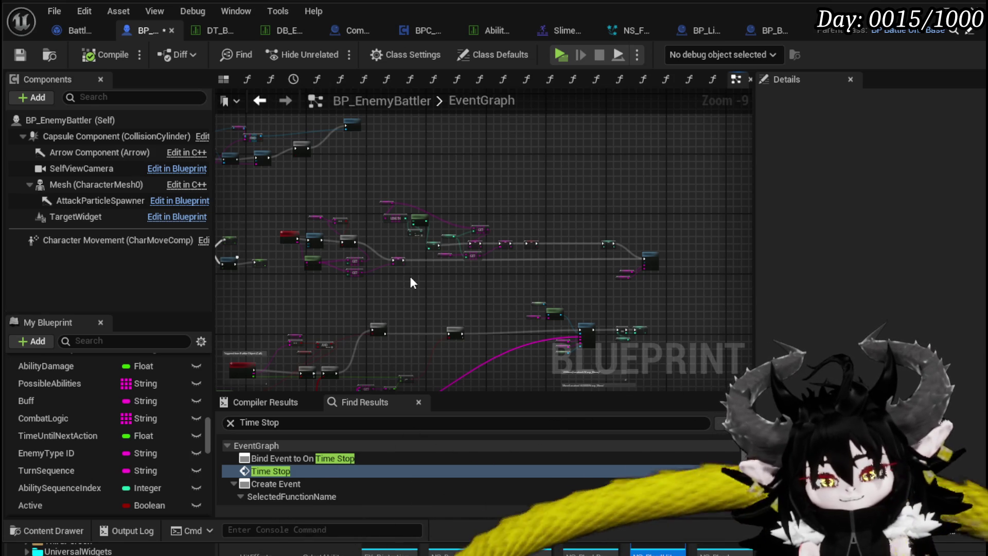
{"action": "scroll", "coordinate": [433, 279], "scroll_direction": "up", "scroll_amount": 1}
{"action": "mouse_move", "coordinate": [433, 279]}
{"action": "left_mouse_down"}
{"action": "mouse_move", "coordinate": [445, 345]}
{"action": "mouse_move", "coordinate": [452, 227]}
{"action": "mouse_move", "coordinate": [523, 201]}
{"action": "mouse_move", "coordinate": [512, 297]}
{"action": "mouse_move", "coordinate": [664, 371]}
{"action": "left_mouse_up"}
{"action": "key", "text": "ctrl+s"}
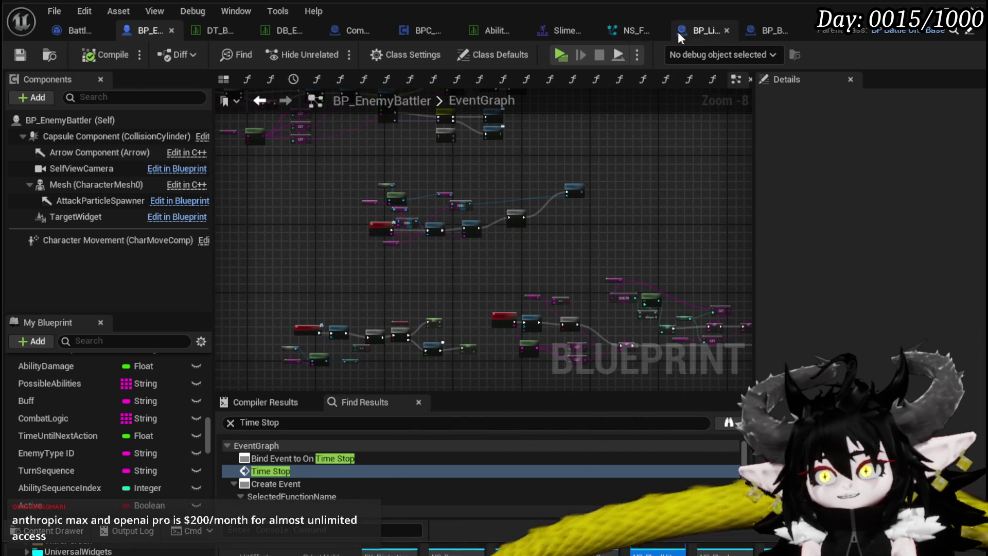
- Switch to BP_BaseMarker and lower its Set Niagara Variable (Vector3) node slightly
{"action": "left_click", "coordinate": [774, 32]}
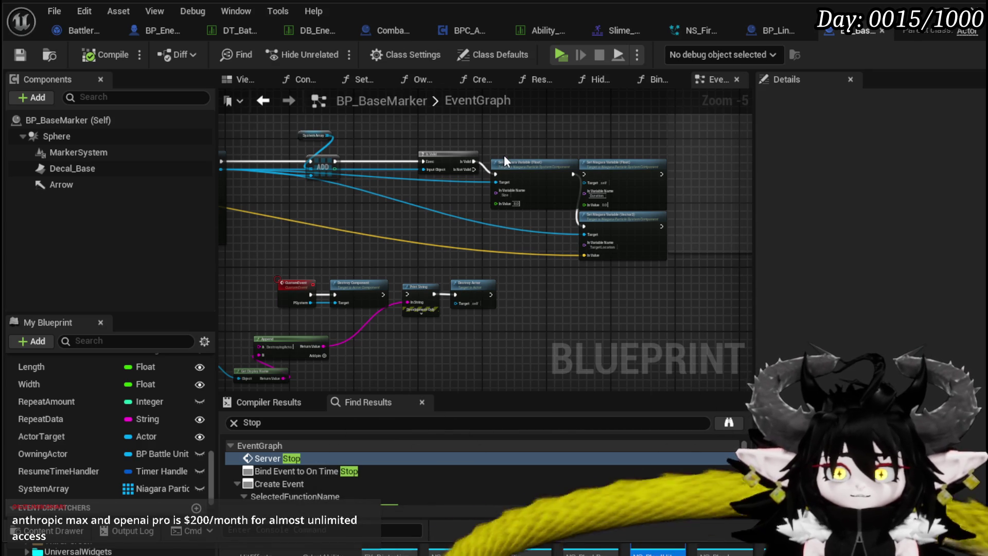
{"action": "mouse_move", "coordinate": [505, 152]}
{"action": "left_mouse_down"}
{"action": "mouse_move", "coordinate": [443, 177]}
{"action": "mouse_move", "coordinate": [591, 287]}
{"action": "left_mouse_up"}
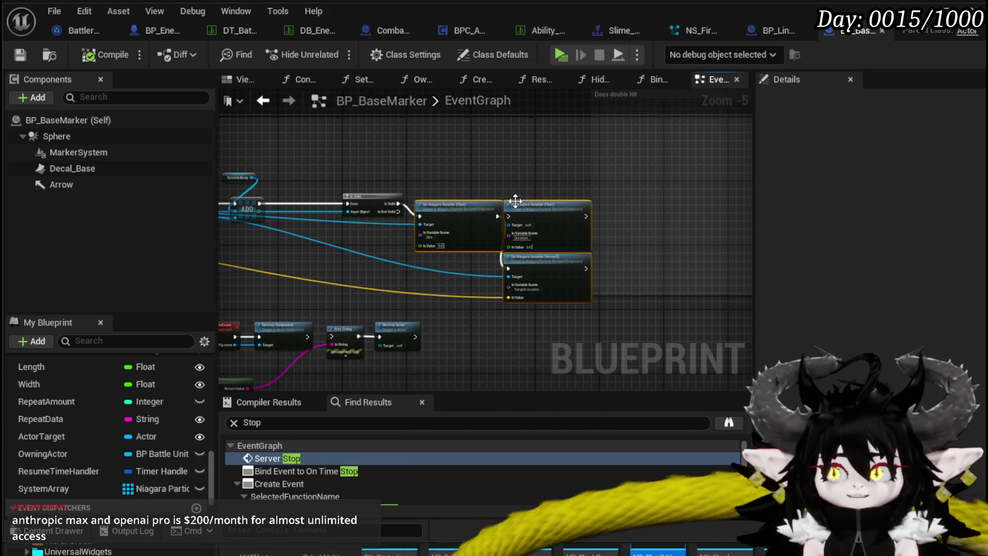
{"action": "scroll", "coordinate": [480, 196], "scroll_direction": "up", "scroll_amount": 2}
{"action": "left_click", "coordinate": [449, 171]}
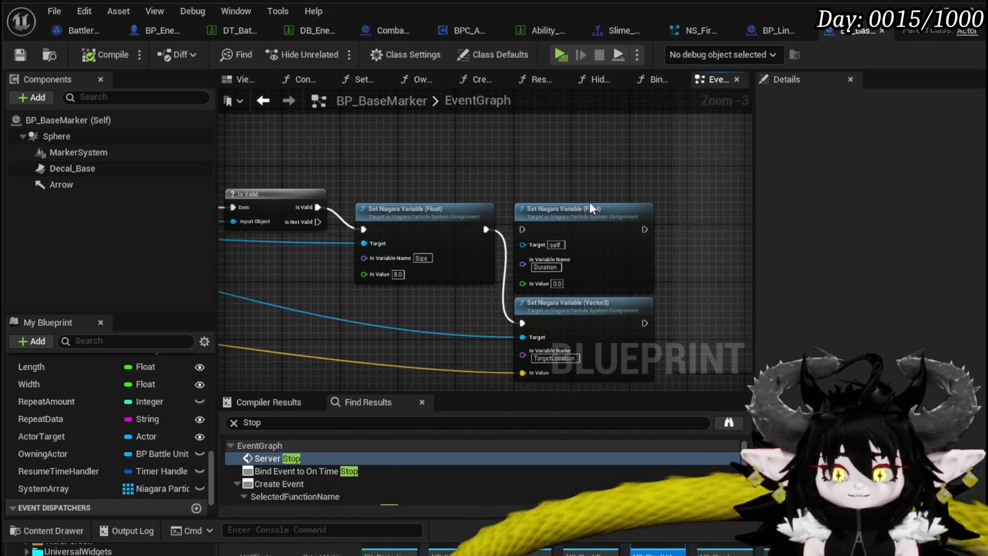
{"action": "left_click_drag", "start_coordinate": [591, 204], "coordinate": [546, 145]}
{"action": "left_click", "coordinate": [527, 286]}
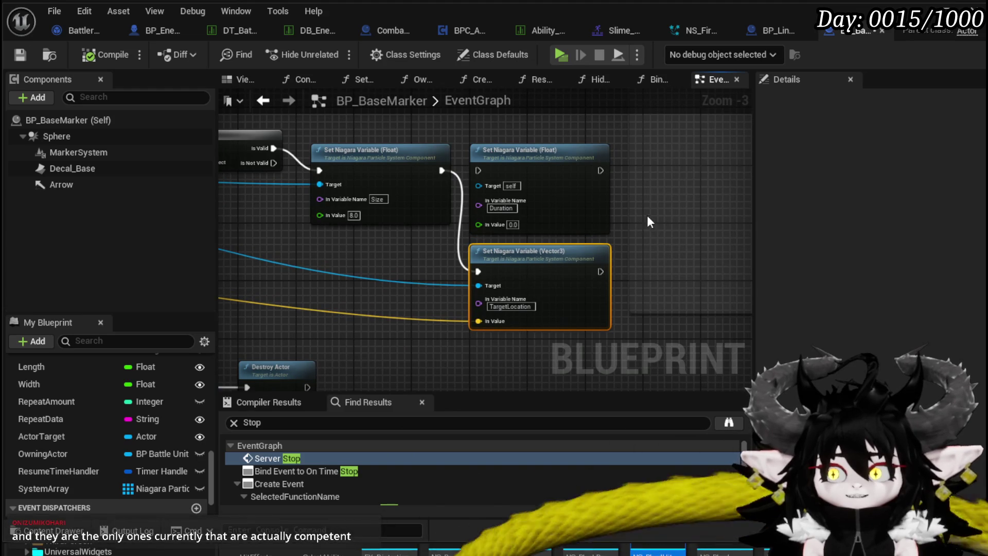
{"action": "left_click_drag", "start_coordinate": [545, 251], "coordinate": [545, 258]}
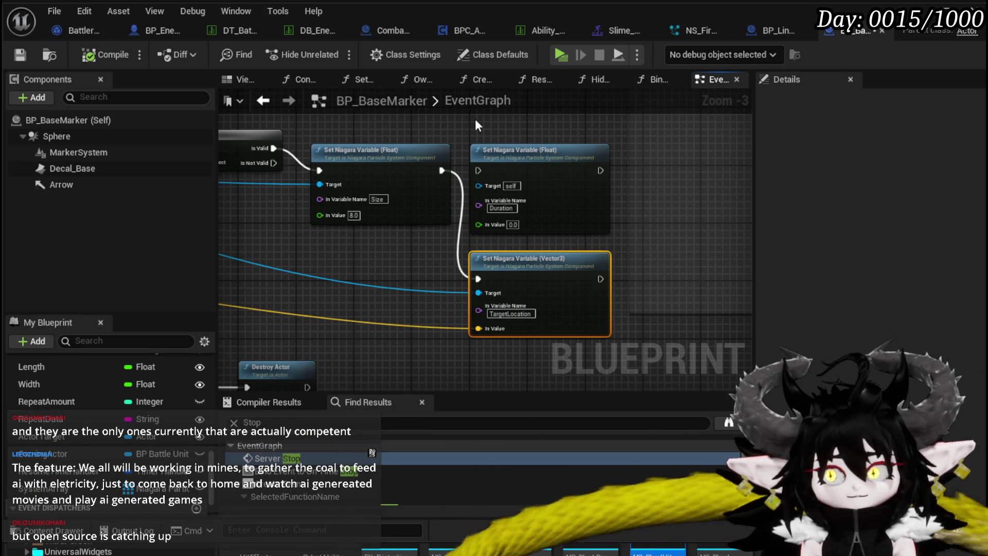
{"action": "scroll", "coordinate": [474, 154], "scroll_direction": "down", "scroll_amount": 1}
{"action": "mouse_move", "coordinate": [462, 173]}
{"action": "left_mouse_down"}
{"action": "mouse_move", "coordinate": [505, 172]}
{"action": "mouse_move", "coordinate": [507, 163]}
{"action": "mouse_move", "coordinate": [416, 150]}
{"action": "left_mouse_up"}
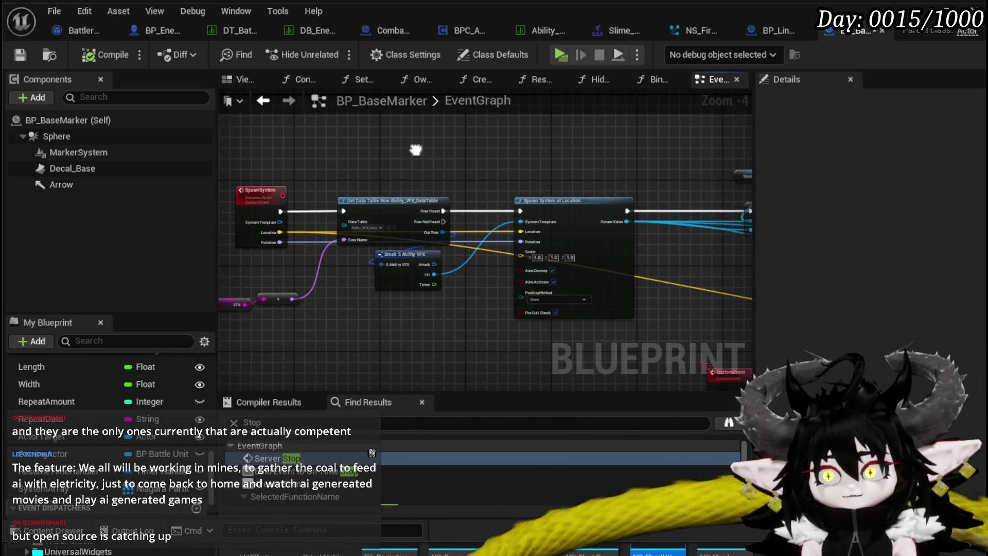
{"action": "scroll", "coordinate": [416, 150], "scroll_direction": "down", "scroll_amount": 1}
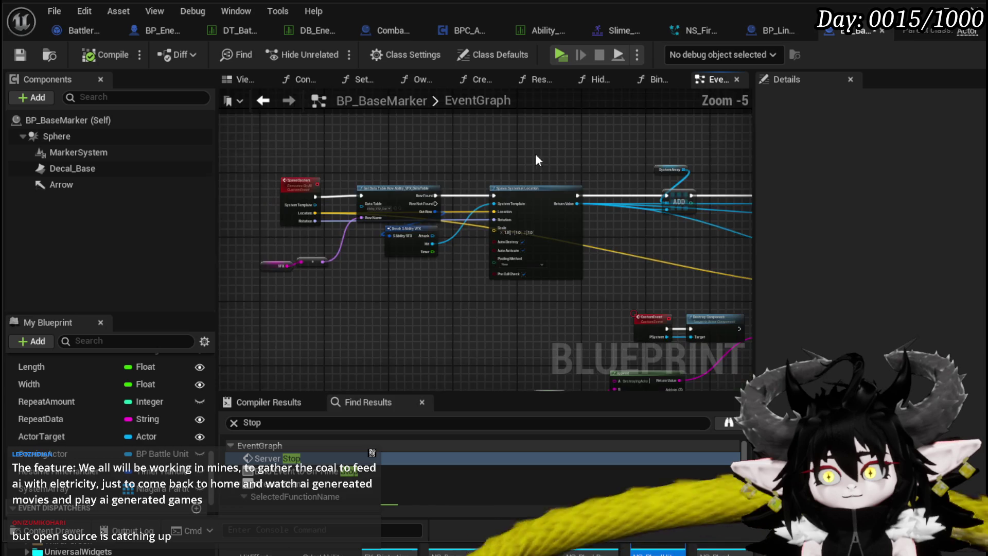
{"action": "left_click_drag", "start_coordinate": [536, 159], "coordinate": [300, 161]}
{"action": "left_click_drag", "start_coordinate": [539, 156], "coordinate": [423, 153]}
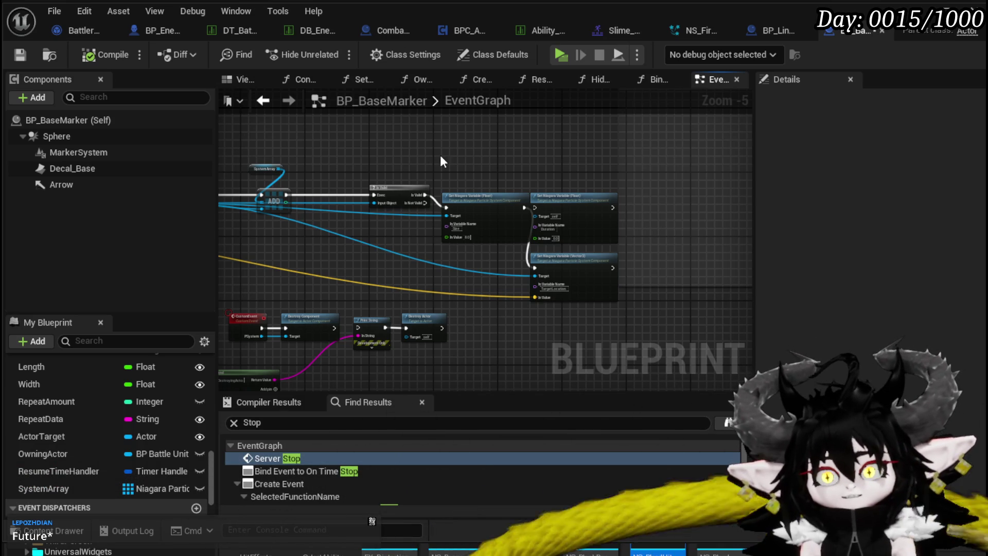
{"action": "scroll", "coordinate": [317, 152], "scroll_direction": "down", "scroll_amount": 3}
{"action": "scroll", "coordinate": [425, 209], "scroll_direction": "up", "scroll_amount": 6}
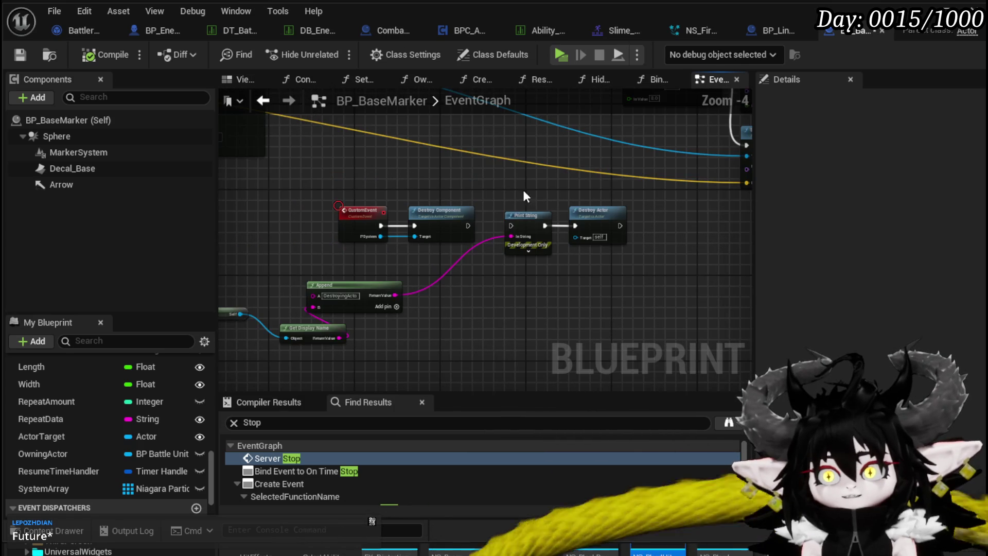
{"action": "scroll", "coordinate": [493, 166], "scroll_direction": "down", "scroll_amount": 3}
{"action": "scroll", "coordinate": [463, 180], "scroll_direction": "up", "scroll_amount": 4}
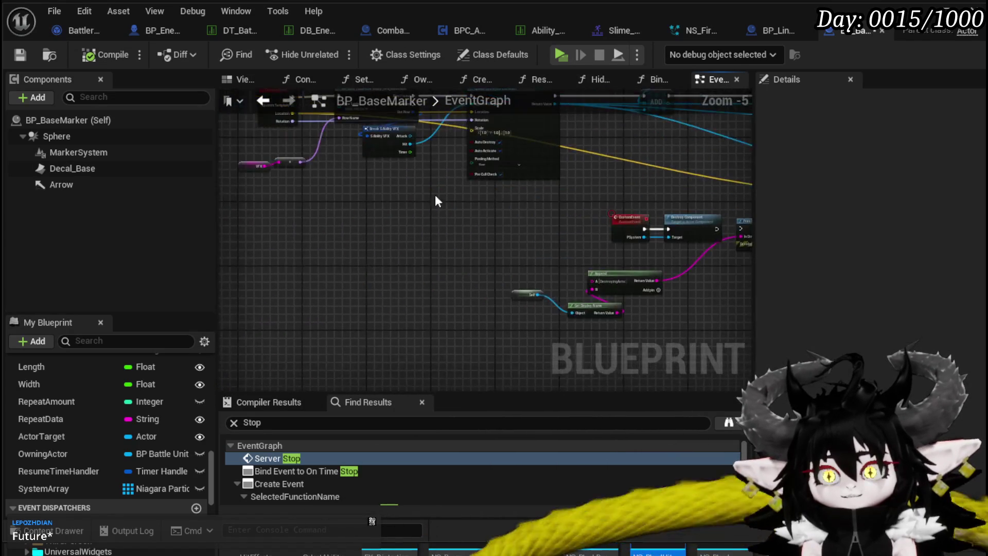
{"action": "left_click_drag", "start_coordinate": [387, 196], "coordinate": [228, 178]}
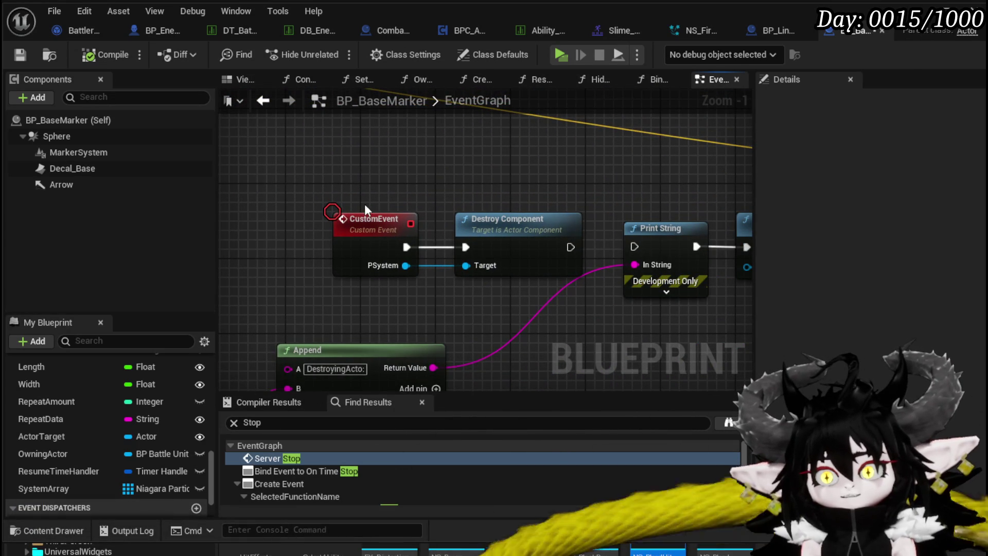
- Inspect the CustomEvent node's settings and name field in BP_BaseMarker
{"action": "left_click", "coordinate": [367, 220]}
{"action": "mouse_move", "coordinate": [401, 197]}
{"action": "left_mouse_down"}
{"action": "mouse_move", "coordinate": [357, 229]}
{"action": "mouse_move", "coordinate": [371, 184]}
{"action": "left_mouse_up"}
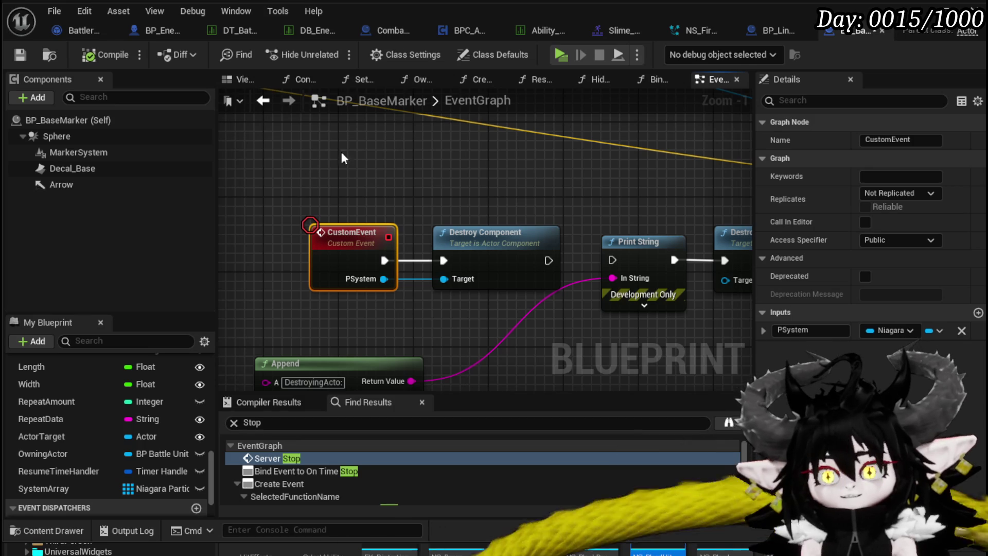
{"action": "left_click", "coordinate": [919, 139]}
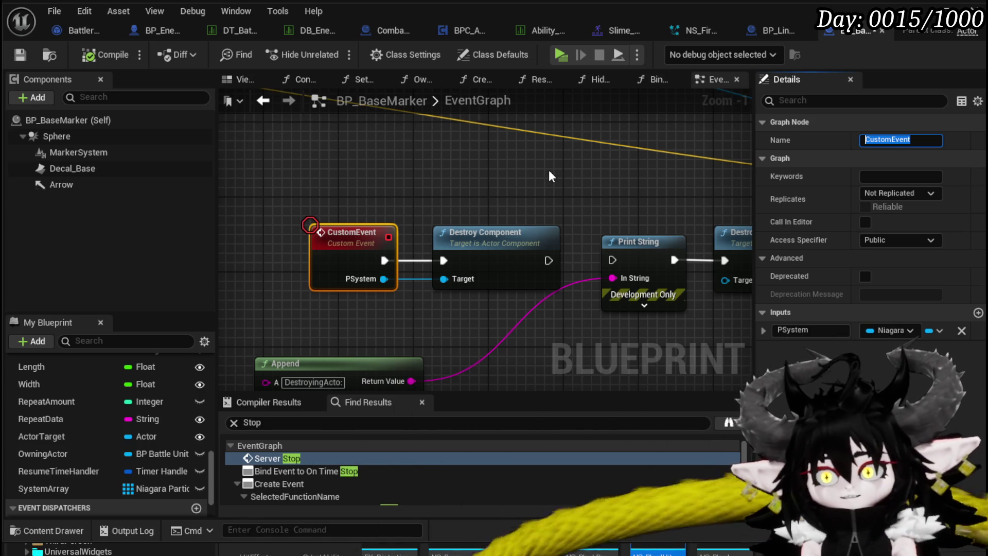
{"action": "scroll", "coordinate": [549, 169], "scroll_direction": "down", "scroll_amount": 1}
{"action": "left_click", "coordinate": [526, 184]}
- Compile and save BP_BaseMarker
{"action": "scroll", "coordinate": [526, 184], "scroll_direction": "down", "scroll_amount": 3}
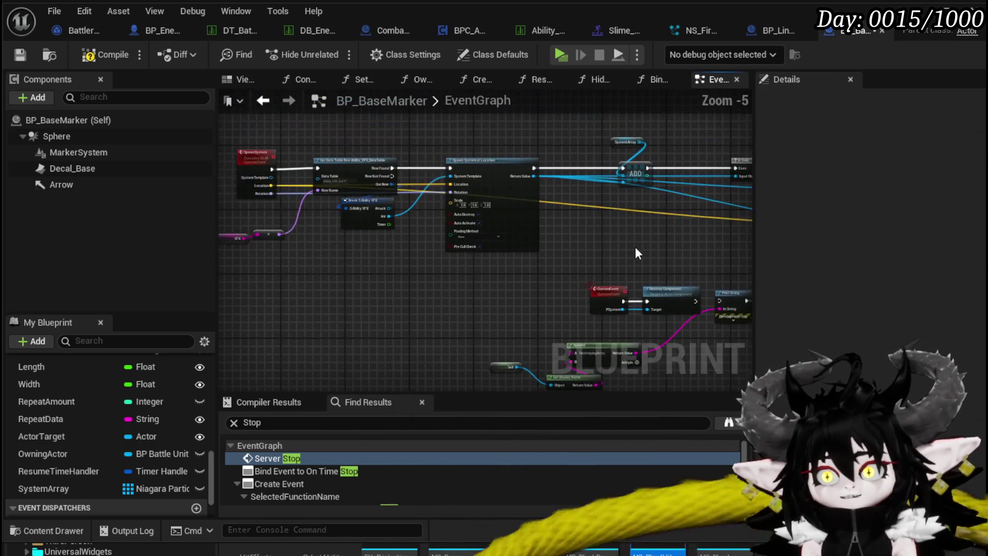
{"action": "scroll", "coordinate": [400, 240], "scroll_direction": "up", "scroll_amount": 3}
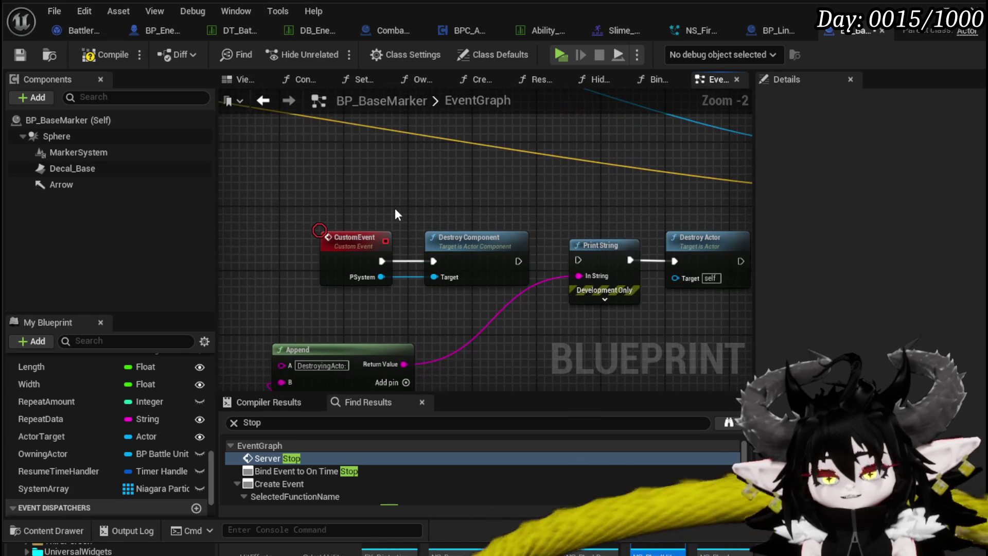
{"action": "left_click", "coordinate": [105, 55]}
{"action": "left_click", "coordinate": [21, 54]}
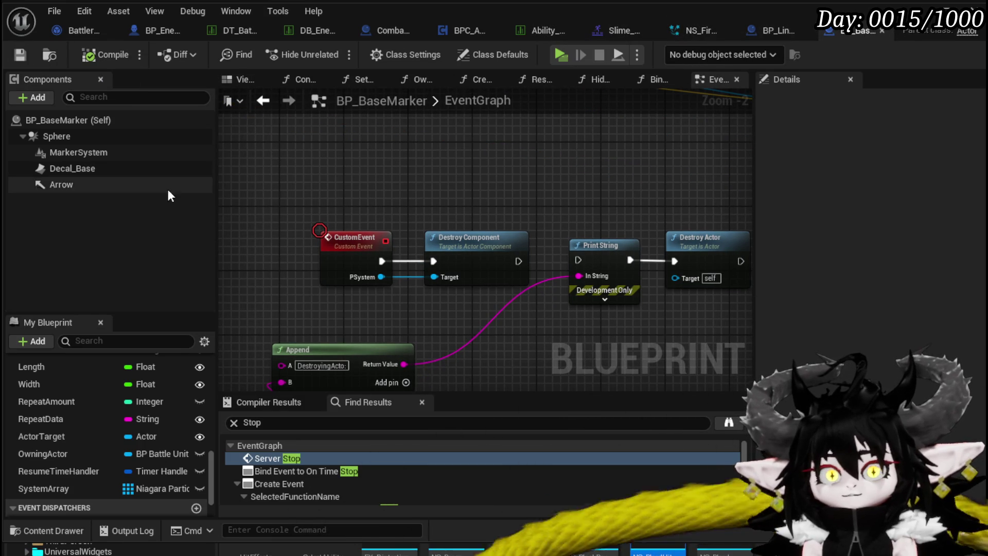
- In BattlerAI_Object's ExecuteAction, raise the Owner node beside Move to Random Location
{"action": "left_click", "coordinate": [87, 30]}
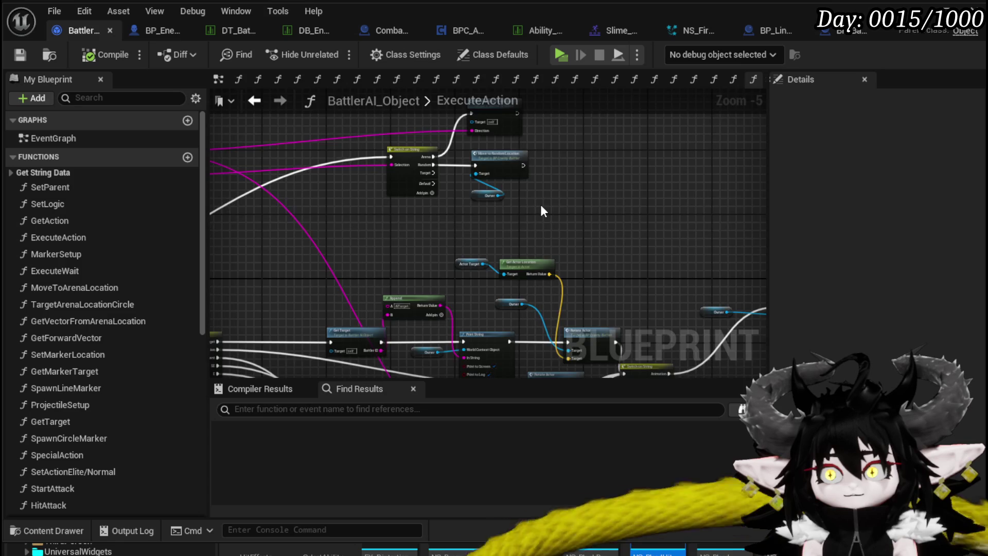
{"action": "scroll", "coordinate": [541, 205], "scroll_direction": "up", "scroll_amount": 2}
{"action": "mouse_move", "coordinate": [461, 317]}
{"action": "left_mouse_down"}
{"action": "mouse_move", "coordinate": [509, 234]}
{"action": "mouse_move", "coordinate": [489, 230]}
{"action": "left_mouse_up"}
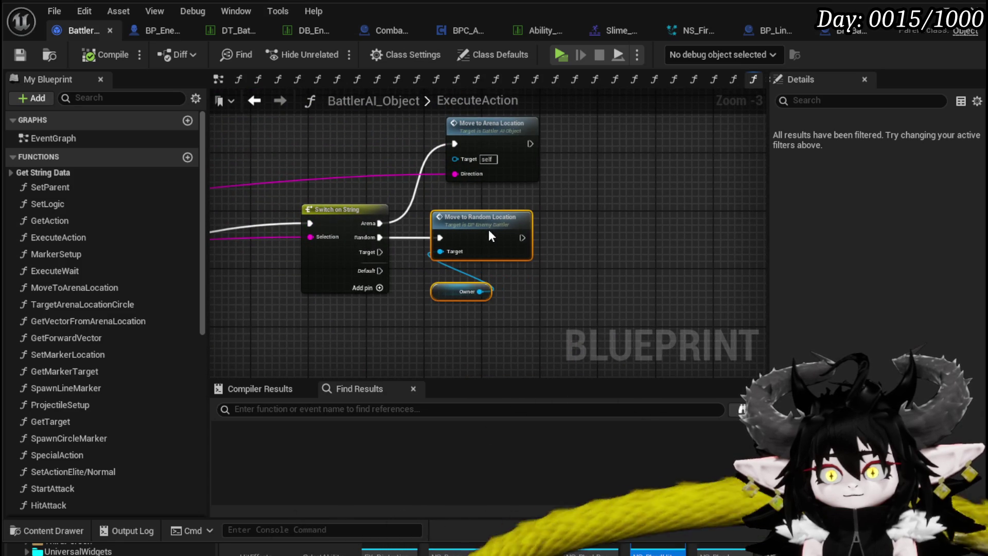
{"action": "left_click", "coordinate": [608, 230]}
{"action": "left_click_drag", "start_coordinate": [607, 229], "coordinate": [576, 239]}
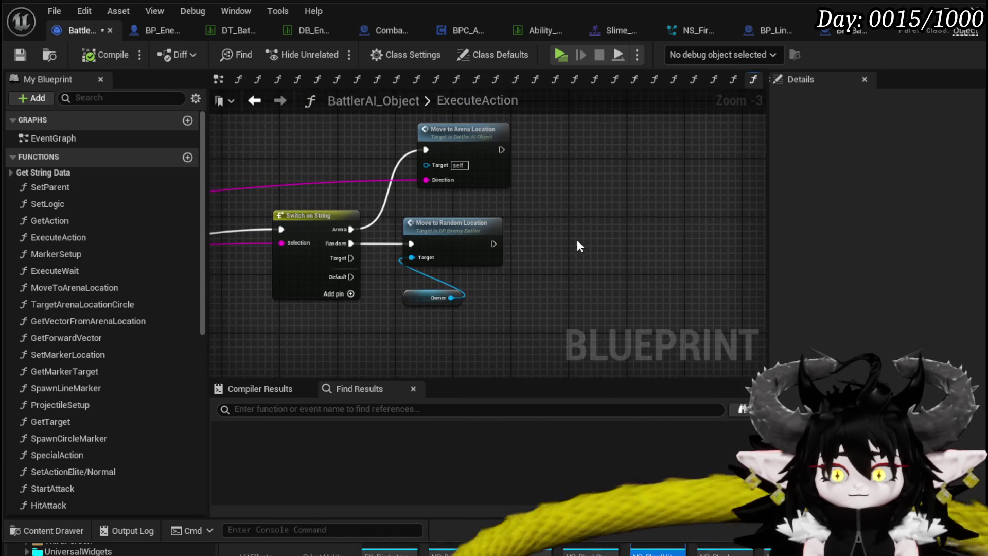
{"action": "left_click_drag", "start_coordinate": [406, 338], "coordinate": [461, 229]}
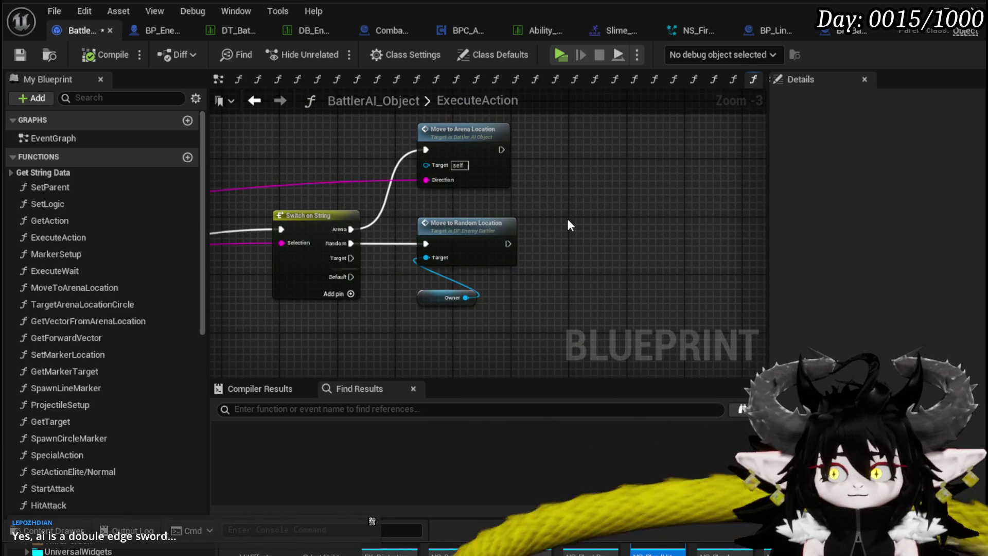
{"action": "left_click_drag", "start_coordinate": [425, 301], "coordinate": [425, 286]}
{"action": "left_click", "coordinate": [561, 276]}
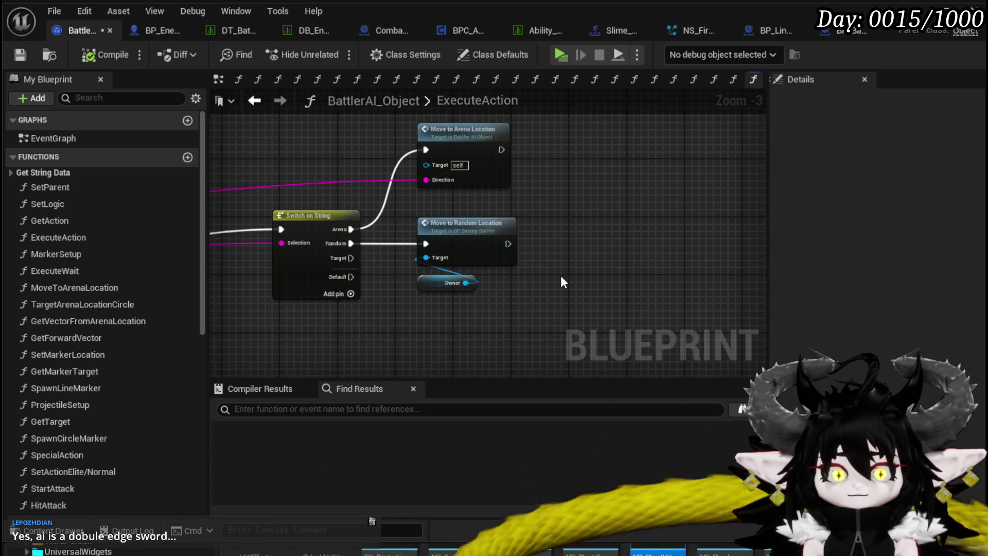
- Save BattlerAI_Object and switch back to BP_EnemyBattler
{"action": "scroll", "coordinate": [560, 275], "scroll_direction": "down", "scroll_amount": 4}
{"action": "scroll", "coordinate": [575, 214], "scroll_direction": "down", "scroll_amount": 3}
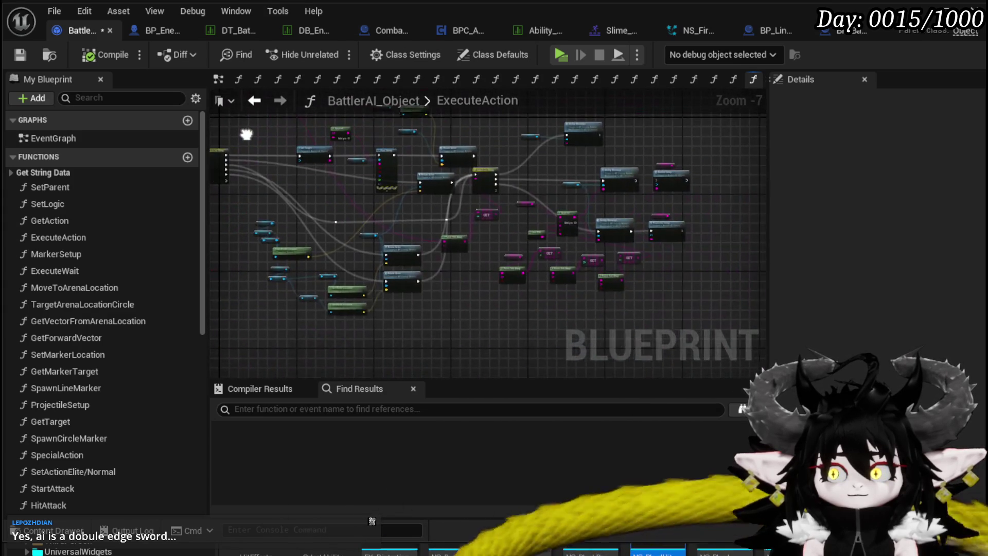
{"action": "left_click", "coordinate": [19, 54]}
{"action": "scroll", "coordinate": [437, 323], "scroll_direction": "down", "scroll_amount": 2}
{"action": "mouse_move", "coordinate": [407, 224]}
{"action": "left_mouse_down"}
{"action": "mouse_move", "coordinate": [414, 165]}
{"action": "mouse_move", "coordinate": [555, 331]}
{"action": "left_mouse_up"}
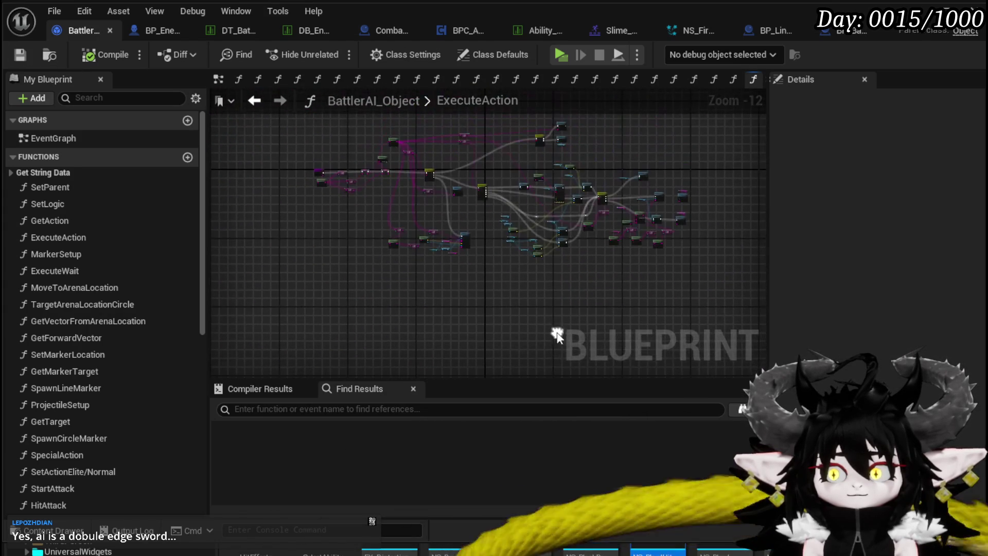
{"action": "left_click", "coordinate": [143, 31]}
- Move the Get Encounter/Waiting encounter-state node group lower in the EventGraph
{"action": "left_click_drag", "start_coordinate": [474, 294], "coordinate": [316, 201]}
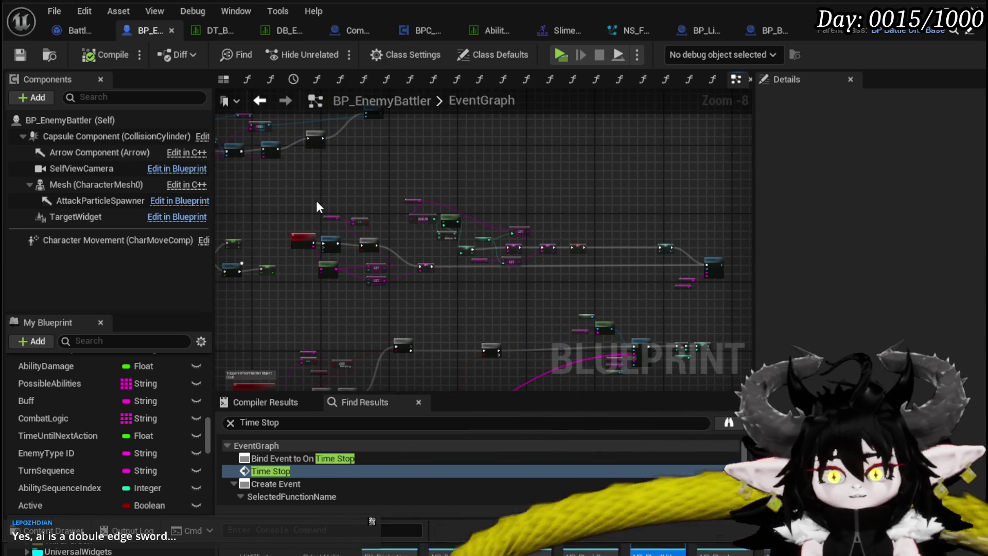
{"action": "mouse_move", "coordinate": [660, 319]}
{"action": "left_mouse_down"}
{"action": "mouse_move", "coordinate": [518, 246]}
{"action": "mouse_move", "coordinate": [458, 233]}
{"action": "mouse_move", "coordinate": [582, 225]}
{"action": "mouse_move", "coordinate": [355, 195]}
{"action": "mouse_move", "coordinate": [335, 261]}
{"action": "mouse_move", "coordinate": [290, 241]}
{"action": "mouse_move", "coordinate": [486, 264]}
{"action": "mouse_move", "coordinate": [530, 249]}
{"action": "mouse_move", "coordinate": [542, 226]}
{"action": "mouse_move", "coordinate": [631, 224]}
{"action": "left_mouse_up"}
{"action": "scroll", "coordinate": [517, 246], "scroll_direction": "up", "scroll_amount": 3}
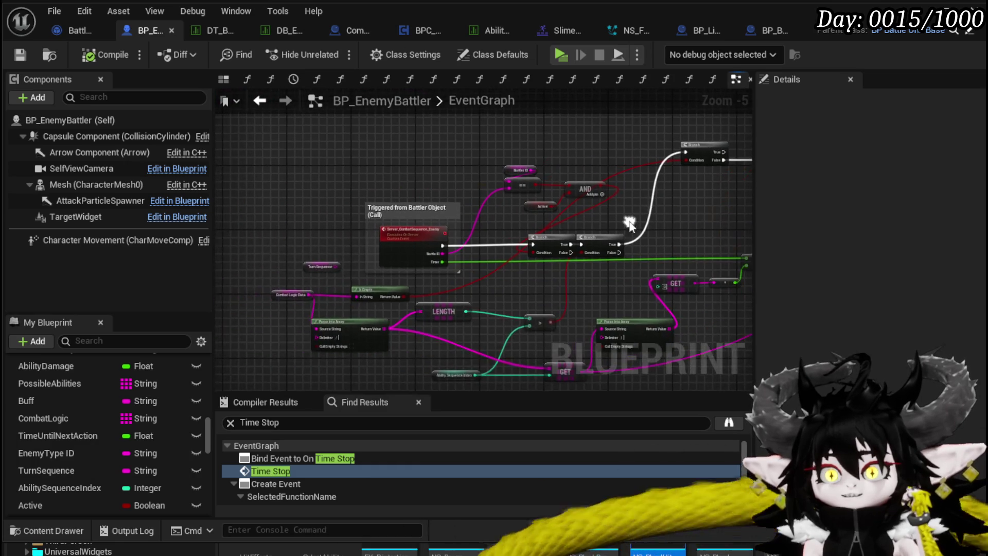
{"action": "scroll", "coordinate": [343, 200], "scroll_direction": "up", "scroll_amount": 4}
{"action": "left_click_drag", "start_coordinate": [233, 185], "coordinate": [261, 186]}
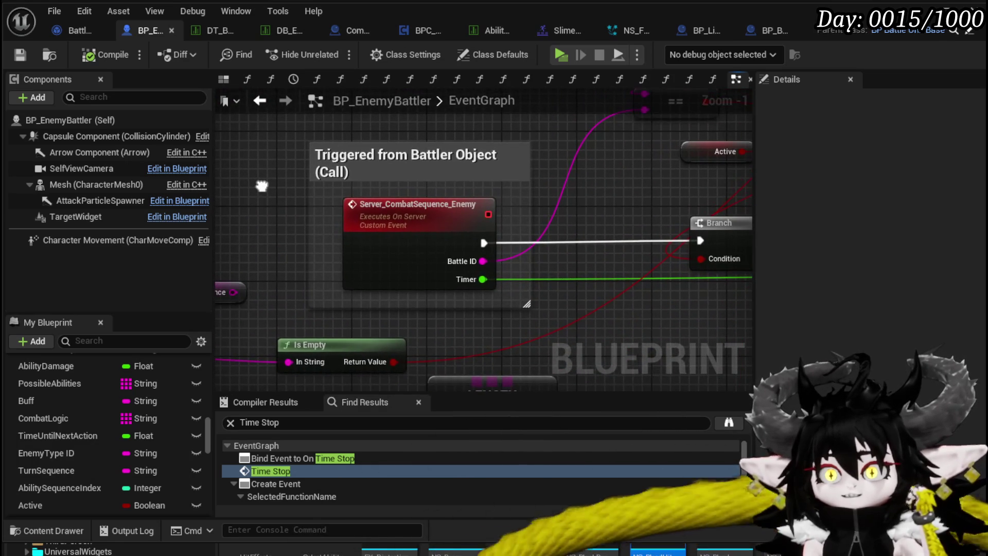
{"action": "mouse_move", "coordinate": [355, 286]}
{"action": "left_mouse_down"}
{"action": "mouse_move", "coordinate": [474, 262]}
{"action": "mouse_move", "coordinate": [562, 198]}
{"action": "mouse_move", "coordinate": [403, 225]}
{"action": "mouse_move", "coordinate": [373, 246]}
{"action": "left_mouse_up"}
{"action": "scroll", "coordinate": [373, 245], "scroll_direction": "down", "scroll_amount": 7}
{"action": "mouse_move", "coordinate": [420, 324]}
{"action": "left_mouse_down"}
{"action": "mouse_move", "coordinate": [441, 276]}
{"action": "mouse_move", "coordinate": [345, 244]}
{"action": "mouse_move", "coordinate": [396, 263]}
{"action": "left_mouse_up"}
{"action": "scroll", "coordinate": [442, 276], "scroll_direction": "up", "scroll_amount": 4}
{"action": "left_click_drag", "start_coordinate": [304, 268], "coordinate": [499, 231]}
{"action": "left_click_drag", "start_coordinate": [386, 242], "coordinate": [386, 258]}
- Reposition the Event HitReaction nodes and save BP_EnemyBattler
{"action": "left_click_drag", "start_coordinate": [344, 209], "coordinate": [427, 191]}
{"action": "left_click", "coordinate": [450, 150]}
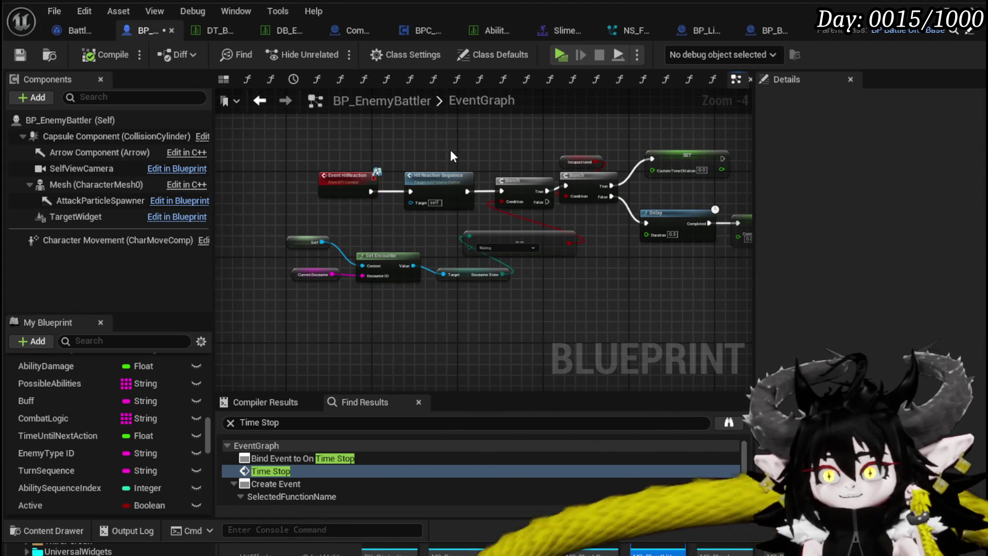
{"action": "left_click_drag", "start_coordinate": [450, 150], "coordinate": [339, 161]}
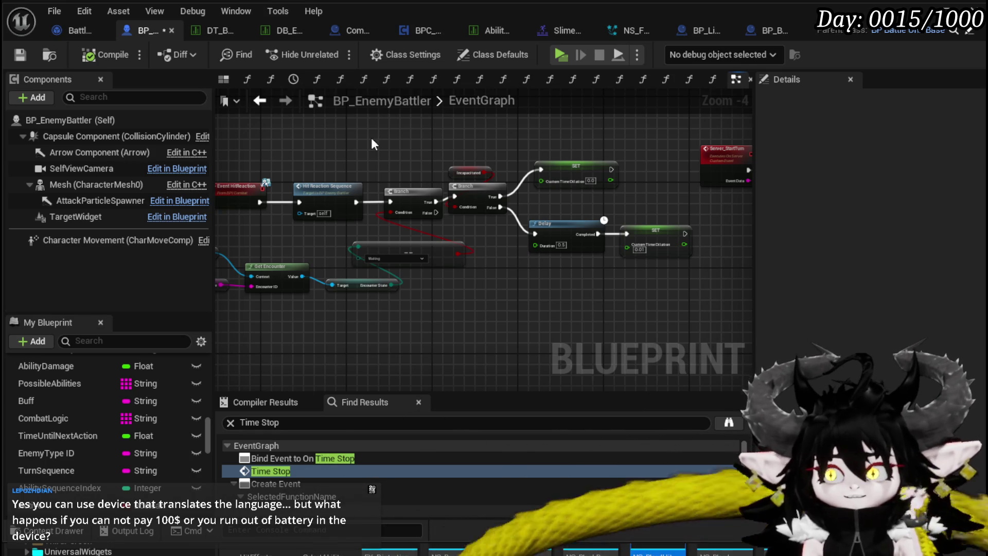
{"action": "left_click_drag", "start_coordinate": [372, 137], "coordinate": [161, 143]}
{"action": "left_click", "coordinate": [20, 53]}
- Wire Stop Anim Montage's output into the Branch after Server_StartTurn, then compile and save
{"action": "left_click_drag", "start_coordinate": [499, 230], "coordinate": [336, 234]}
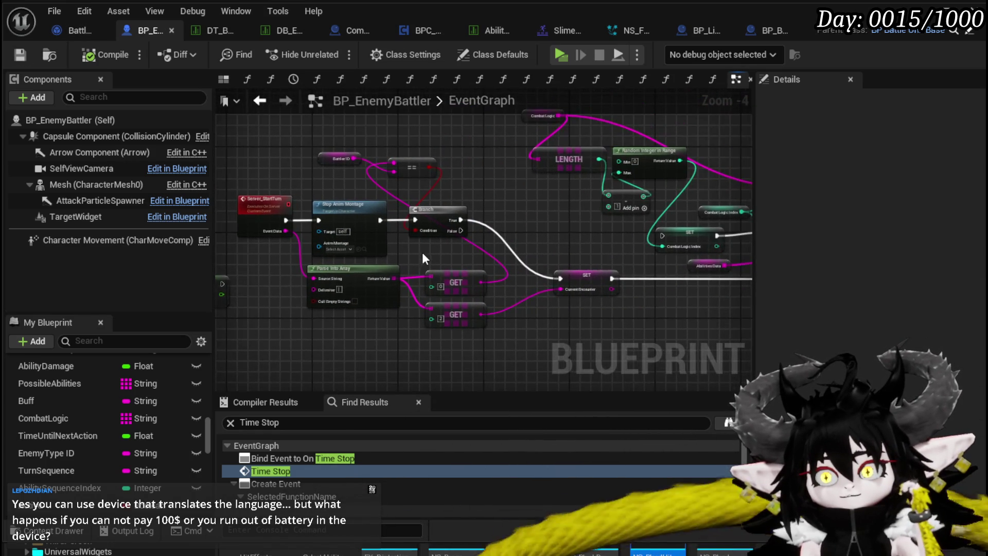
{"action": "scroll", "coordinate": [422, 252], "scroll_direction": "up", "scroll_amount": 2}
{"action": "scroll", "coordinate": [463, 258], "scroll_direction": "down", "scroll_amount": 1}
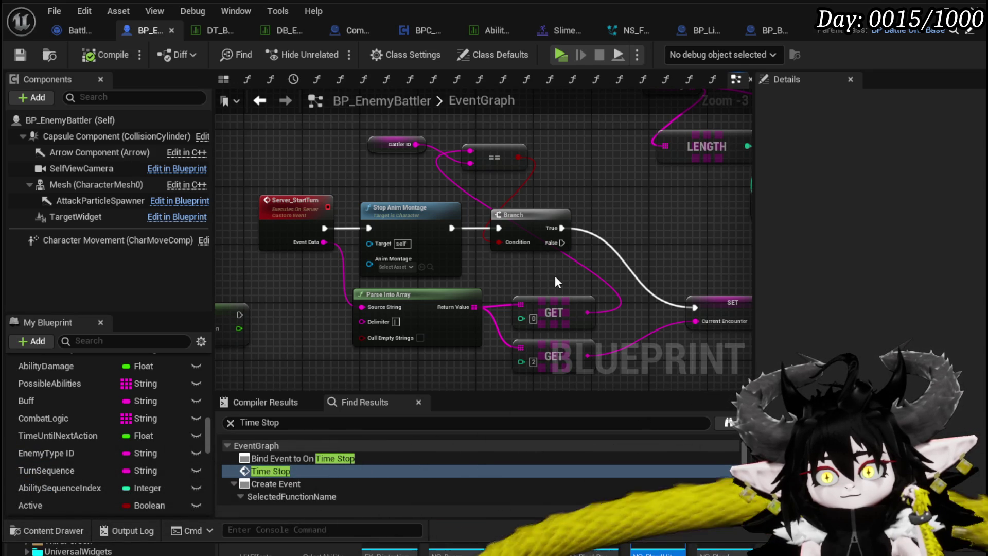
{"action": "left_click_drag", "start_coordinate": [555, 276], "coordinate": [493, 258]}
{"action": "mouse_move", "coordinate": [379, 245]}
{"action": "left_mouse_down"}
{"action": "mouse_move", "coordinate": [302, 276]}
{"action": "mouse_move", "coordinate": [431, 299]}
{"action": "mouse_move", "coordinate": [592, 290]}
{"action": "mouse_move", "coordinate": [378, 251]}
{"action": "left_mouse_up"}
{"action": "scroll", "coordinate": [331, 249], "scroll_direction": "down", "scroll_amount": 3}
{"action": "scroll", "coordinate": [331, 250], "scroll_direction": "up", "scroll_amount": 4}
{"action": "mouse_move", "coordinate": [478, 278]}
{"action": "left_mouse_down"}
{"action": "mouse_move", "coordinate": [265, 283]}
{"action": "mouse_move", "coordinate": [443, 258]}
{"action": "mouse_move", "coordinate": [712, 268]}
{"action": "mouse_move", "coordinate": [626, 295]}
{"action": "mouse_move", "coordinate": [493, 242]}
{"action": "left_mouse_up"}
{"action": "scroll", "coordinate": [444, 258], "scroll_direction": "down", "scroll_amount": 2}
{"action": "left_click", "coordinate": [493, 241]}
{"action": "scroll", "coordinate": [493, 241], "scroll_direction": "up", "scroll_amount": 3}
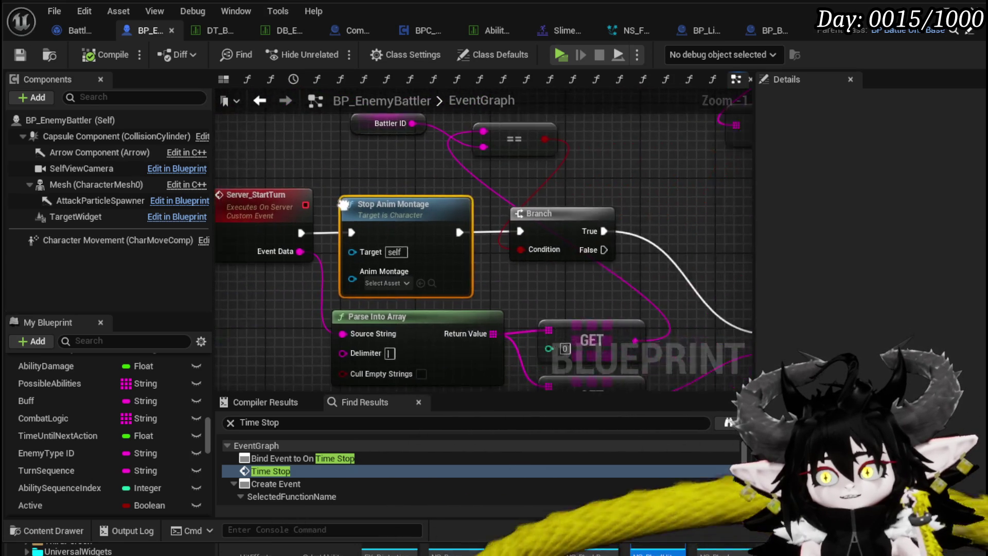
{"action": "left_click_drag", "start_coordinate": [347, 200], "coordinate": [312, 193]}
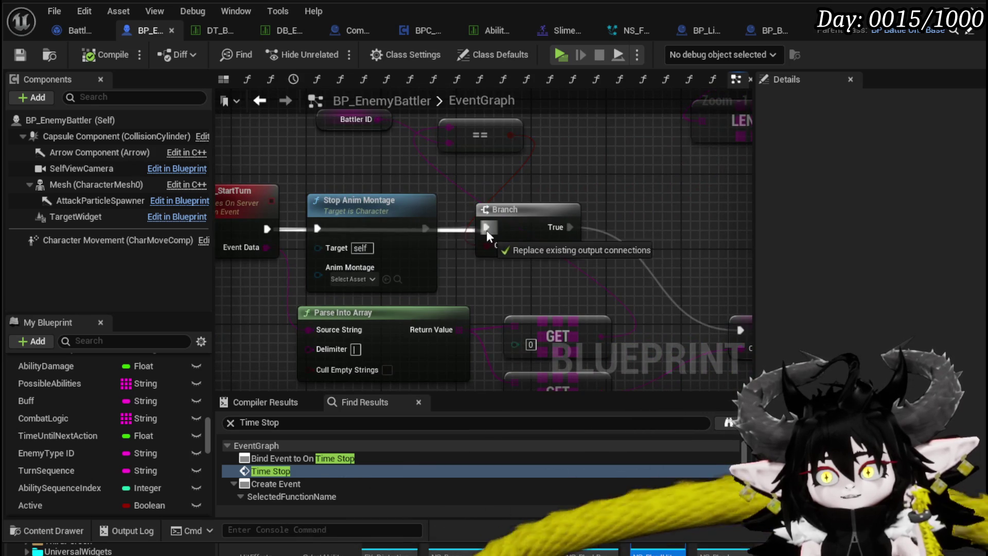
{"action": "left_click_drag", "start_coordinate": [387, 186], "coordinate": [464, 204]}
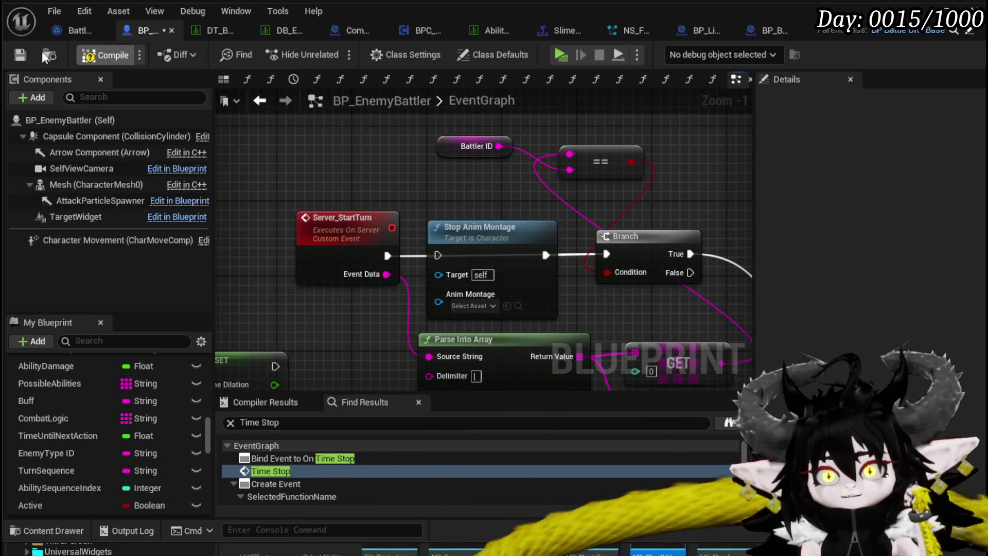
{"action": "left_click", "coordinate": [26, 54]}
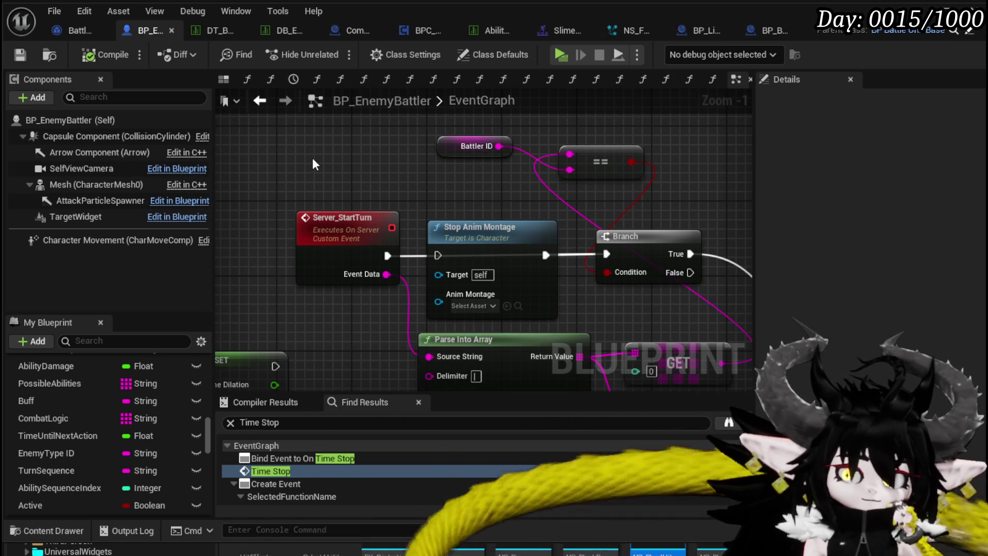
- Shift the Battler ID, == and Branch nodes slightly to the right
{"action": "scroll", "coordinate": [313, 161], "scroll_direction": "down", "scroll_amount": 1}
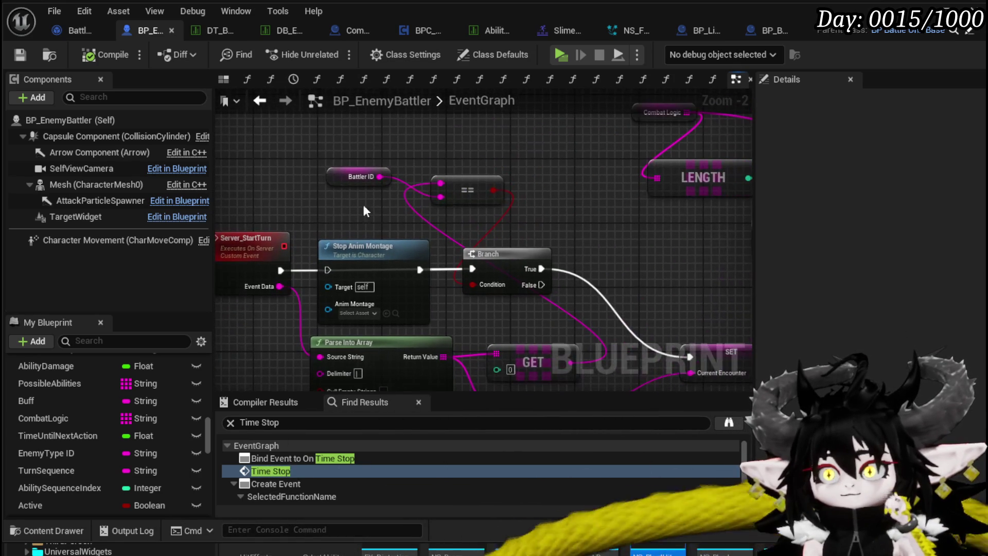
{"action": "left_click_drag", "start_coordinate": [493, 175], "coordinate": [510, 186]}
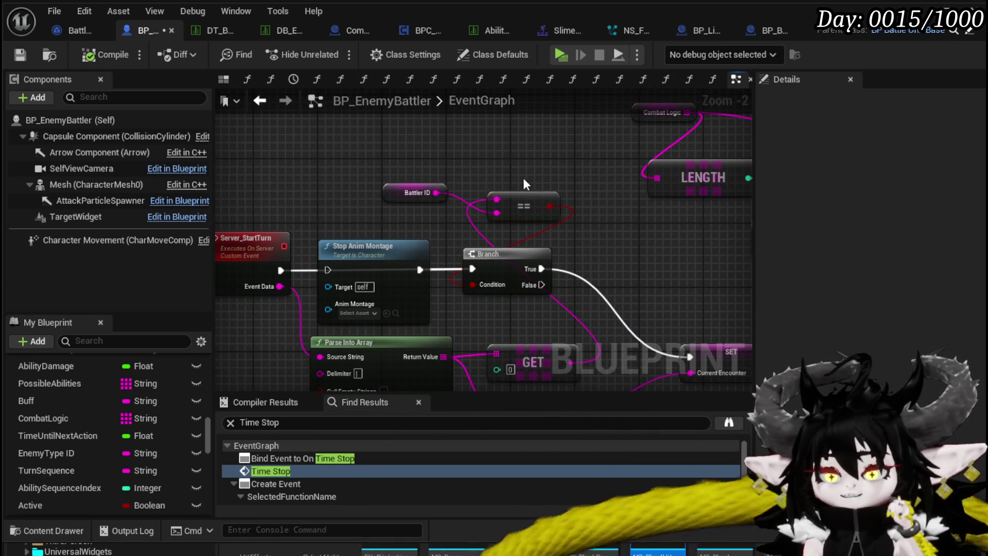
{"action": "left_click_drag", "start_coordinate": [550, 250], "coordinate": [393, 206]}
{"action": "left_click_drag", "start_coordinate": [478, 206], "coordinate": [496, 205]}
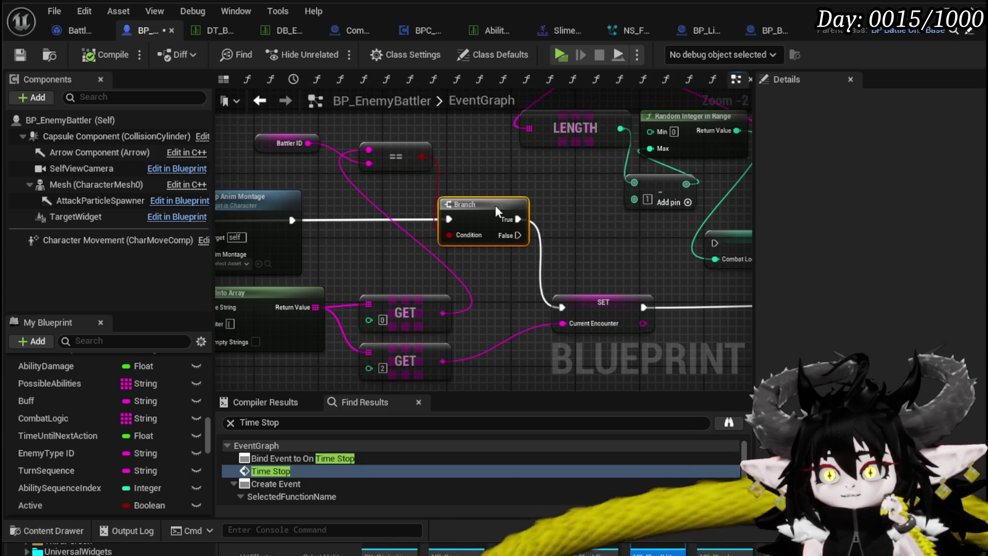
{"action": "mouse_move", "coordinate": [359, 242]}
{"action": "left_mouse_down"}
{"action": "mouse_move", "coordinate": [468, 258]}
{"action": "mouse_move", "coordinate": [412, 293]}
{"action": "left_mouse_up"}
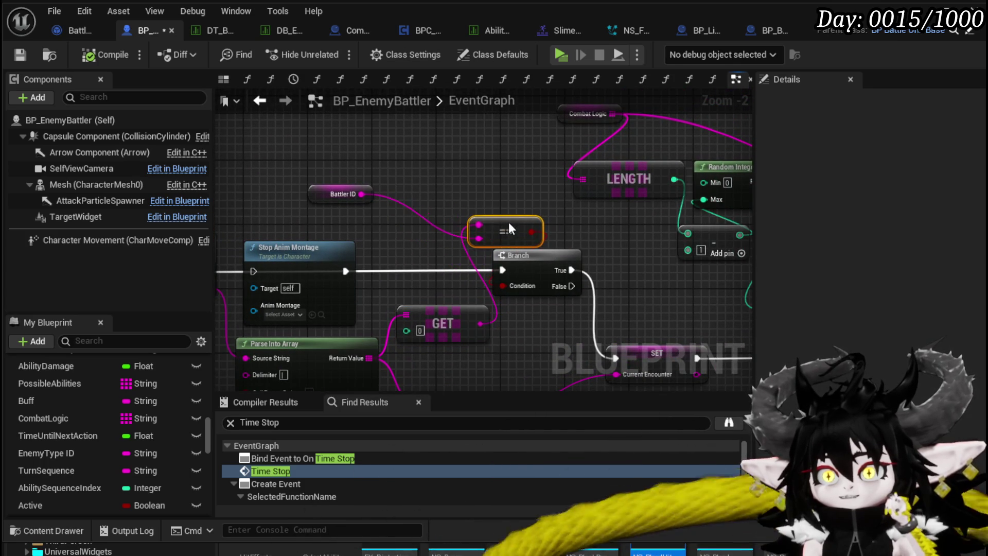
- Nudge Battler ID lower and raise Stop Anim Montage above the execution line
{"action": "left_click_drag", "start_coordinate": [324, 201], "coordinate": [396, 193]}
{"action": "left_click_drag", "start_coordinate": [401, 241], "coordinate": [401, 249]}
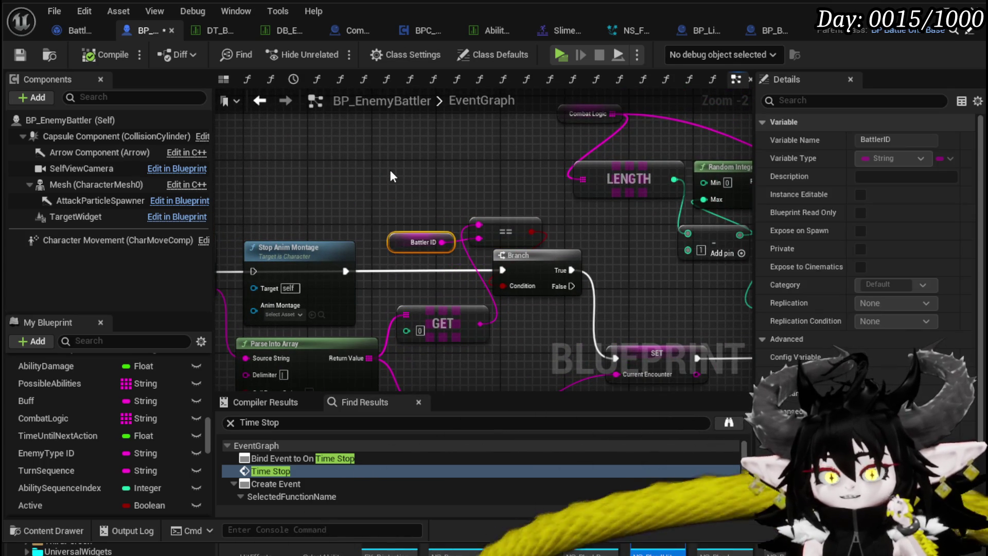
{"action": "left_click", "coordinate": [389, 170]}
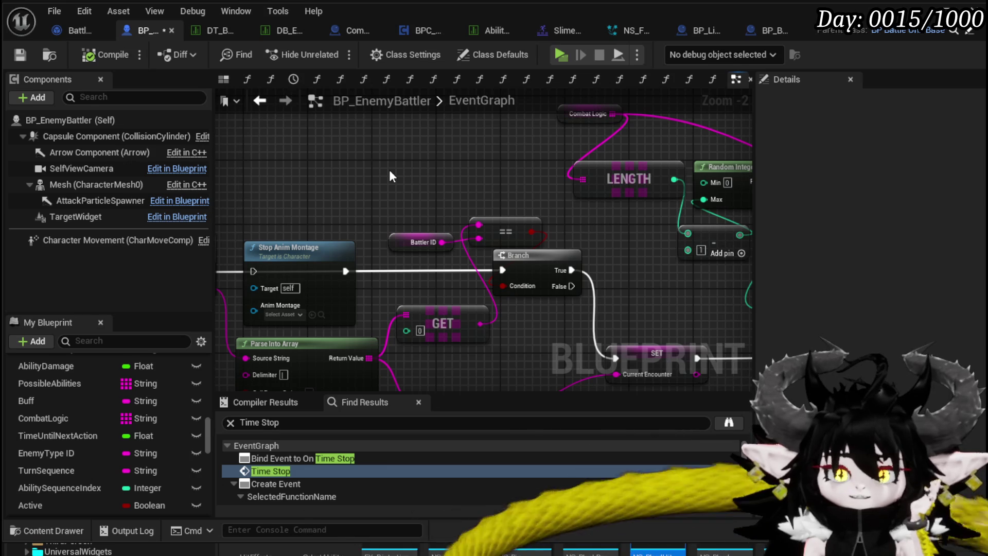
{"action": "left_click_drag", "start_coordinate": [389, 171], "coordinate": [486, 170]}
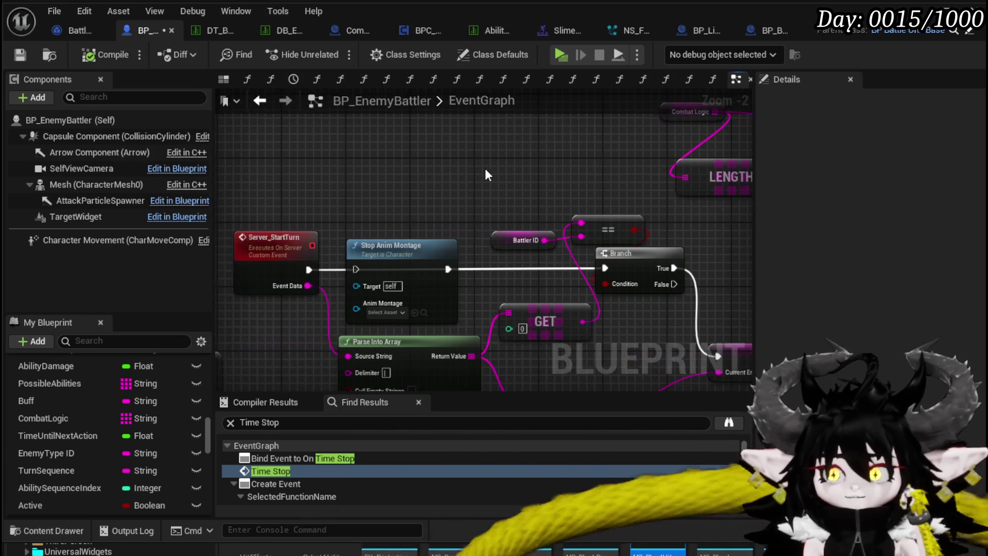
{"action": "left_click_drag", "start_coordinate": [396, 252], "coordinate": [400, 187]}
{"action": "left_click", "coordinate": [468, 153]}
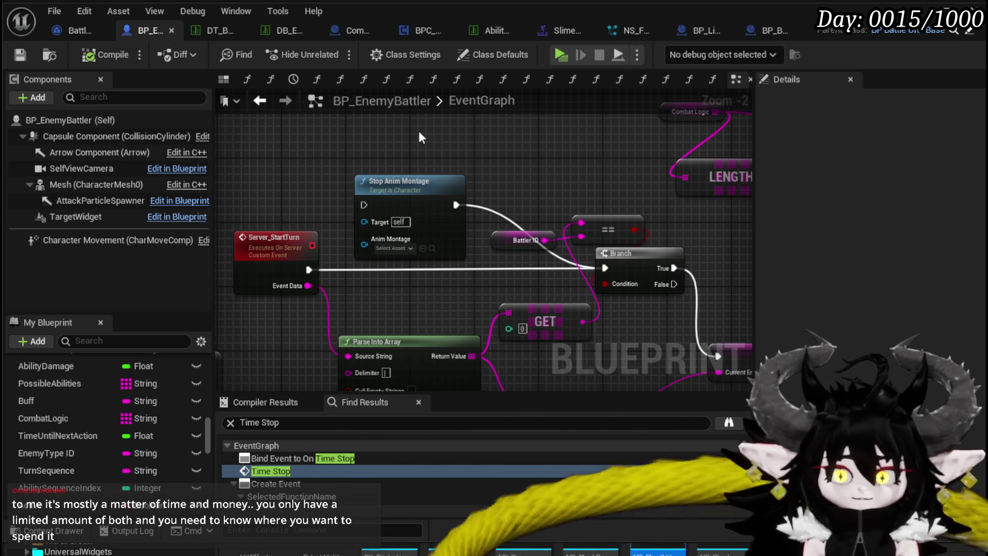
- Move the Do Once node beside Get Action
{"action": "scroll", "coordinate": [426, 139], "scroll_direction": "down", "scroll_amount": 3}
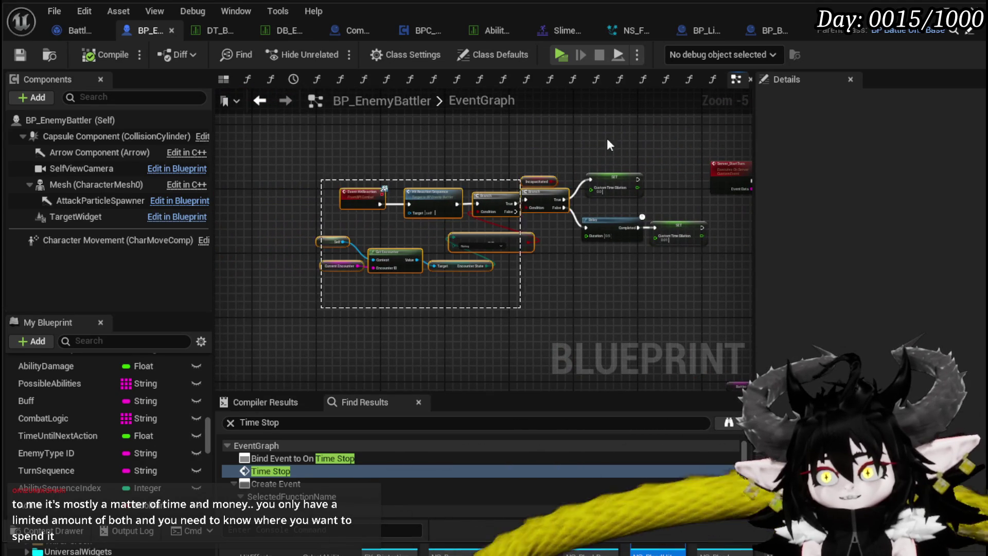
{"action": "left_click_drag", "start_coordinate": [678, 135], "coordinate": [677, 135]}
{"action": "scroll", "coordinate": [581, 206], "scroll_direction": "down", "scroll_amount": 3}
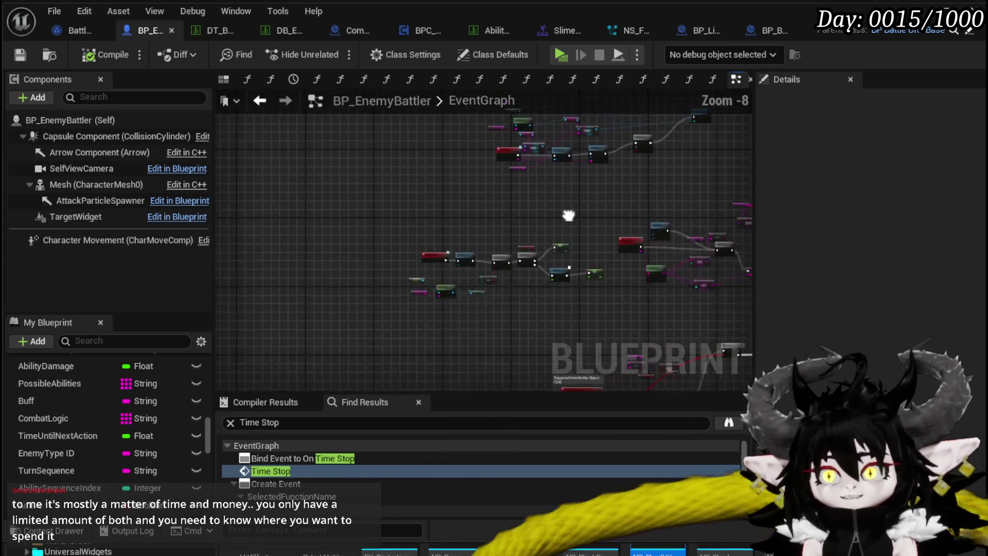
{"action": "scroll", "coordinate": [434, 292], "scroll_direction": "up", "scroll_amount": 3}
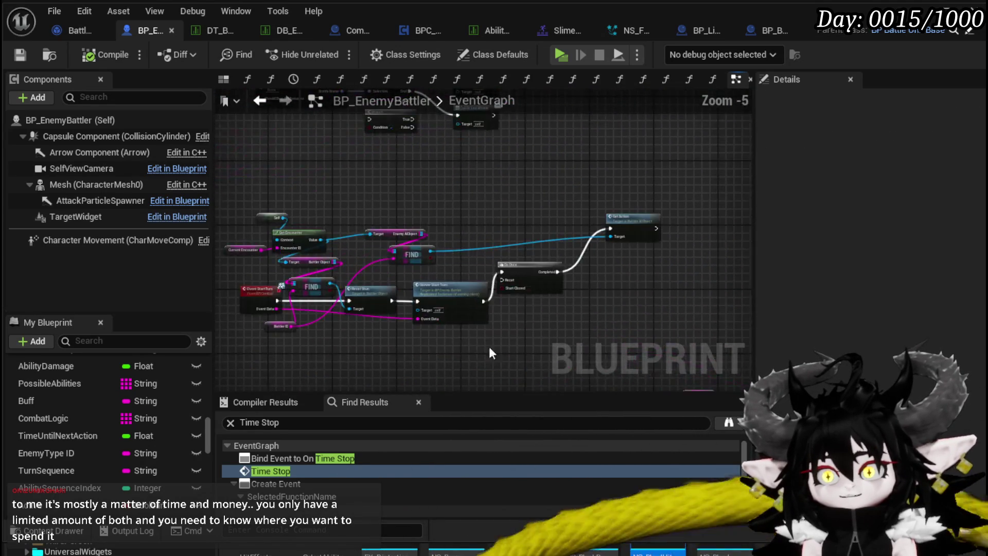
{"action": "scroll", "coordinate": [434, 292], "scroll_direction": "up", "scroll_amount": 2}
{"action": "mouse_move", "coordinate": [415, 216]}
{"action": "left_mouse_down"}
{"action": "mouse_move", "coordinate": [426, 216]}
{"action": "mouse_move", "coordinate": [391, 315]}
{"action": "mouse_move", "coordinate": [420, 226]}
{"action": "mouse_move", "coordinate": [424, 234]}
{"action": "mouse_move", "coordinate": [625, 229]}
{"action": "left_mouse_up"}
- Move the Enemy AIObject Target and FIND nodes down and to the right
{"action": "left_click_drag", "start_coordinate": [454, 200], "coordinate": [540, 285]}
{"action": "mouse_move", "coordinate": [575, 183]}
{"action": "left_mouse_down"}
{"action": "mouse_move", "coordinate": [494, 195]}
{"action": "mouse_move", "coordinate": [613, 159]}
{"action": "left_mouse_up"}
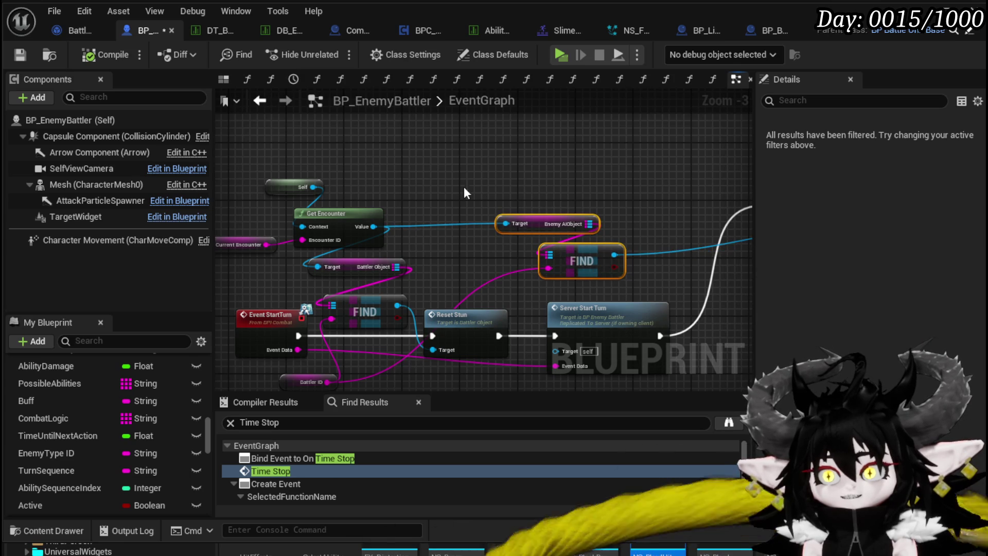
{"action": "left_click_drag", "start_coordinate": [450, 185], "coordinate": [493, 289]}
{"action": "scroll", "coordinate": [545, 337], "scroll_direction": "down", "scroll_amount": 2}
- Bring the Server_AIDash nodes into view and save BP_EnemyBattler
{"action": "mouse_move", "coordinate": [545, 337]}
{"action": "left_mouse_down"}
{"action": "mouse_move", "coordinate": [490, 325]}
{"action": "mouse_move", "coordinate": [539, 295]}
{"action": "mouse_move", "coordinate": [507, 291]}
{"action": "mouse_move", "coordinate": [607, 305]}
{"action": "left_mouse_up"}
{"action": "scroll", "coordinate": [597, 291], "scroll_direction": "down", "scroll_amount": 2}
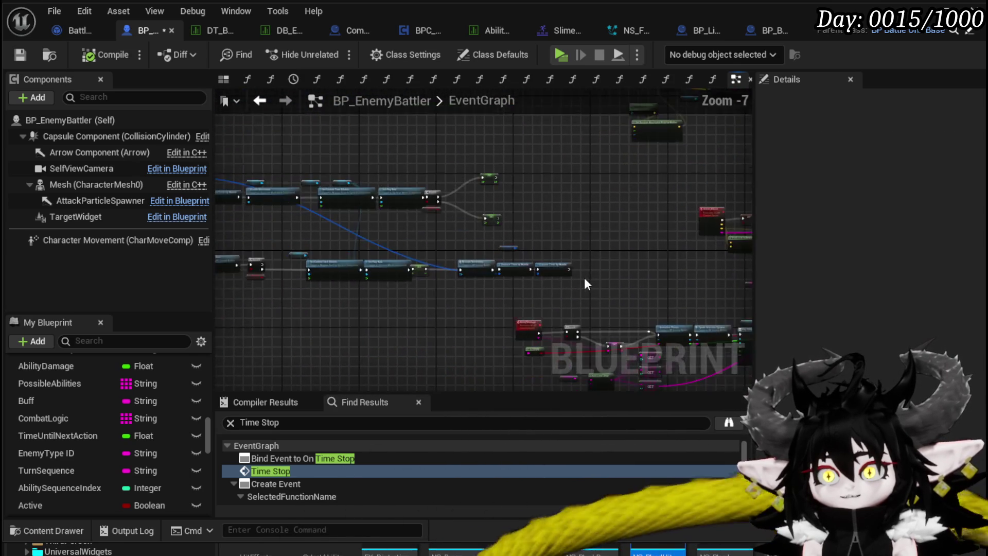
{"action": "scroll", "coordinate": [412, 278], "scroll_direction": "up", "scroll_amount": 2}
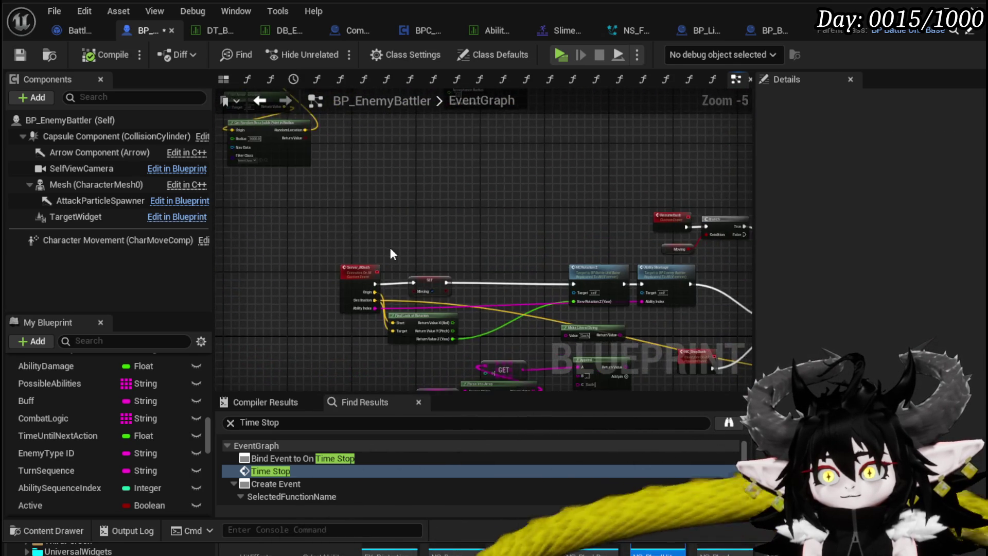
{"action": "scroll", "coordinate": [391, 246], "scroll_direction": "up", "scroll_amount": 3}
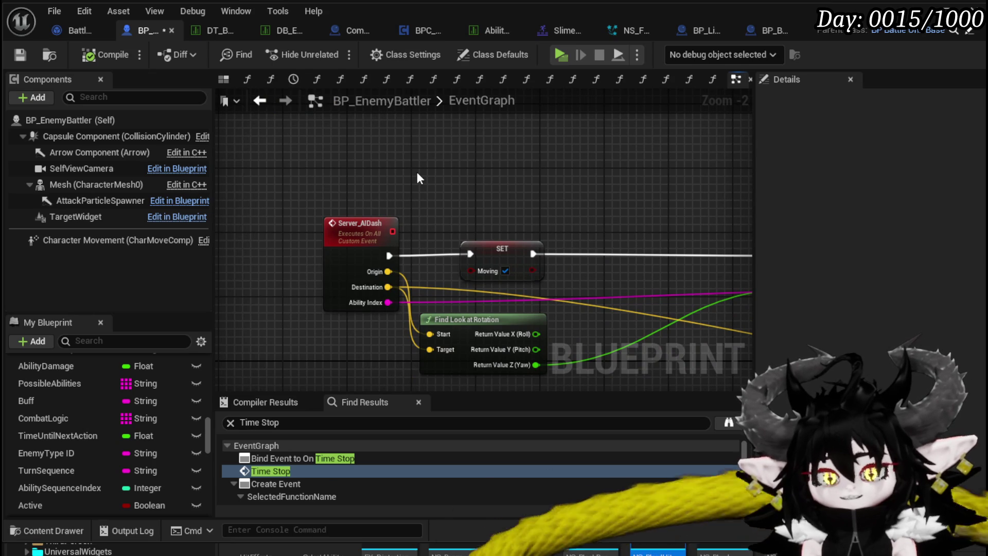
{"action": "mouse_move", "coordinate": [442, 195]}
{"action": "left_mouse_down"}
{"action": "mouse_move", "coordinate": [364, 174]}
{"action": "mouse_move", "coordinate": [389, 176]}
{"action": "left_mouse_up"}
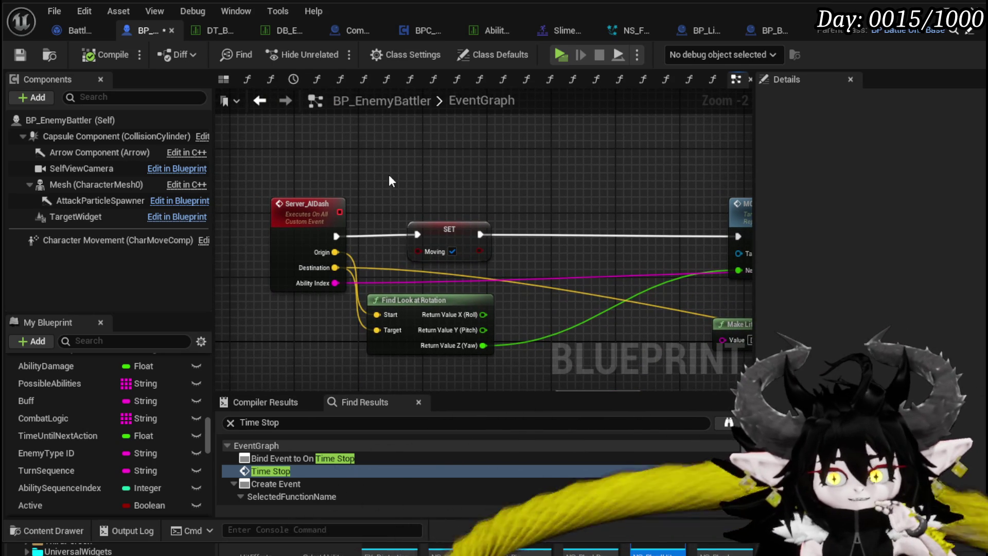
{"action": "left_click", "coordinate": [20, 54]}
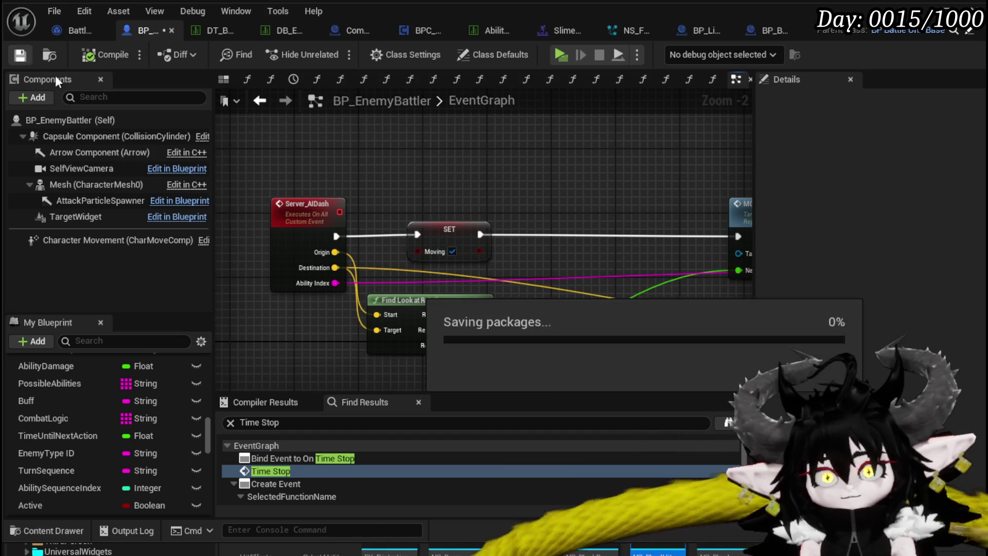
- Review the dash timeline nodes and the MC_StopDash custom event
{"action": "scroll", "coordinate": [313, 213], "scroll_direction": "down", "scroll_amount": 2}
{"action": "mouse_move", "coordinate": [313, 214]}
{"action": "left_mouse_down"}
{"action": "mouse_move", "coordinate": [169, 207]}
{"action": "mouse_move", "coordinate": [161, 213]}
{"action": "mouse_move", "coordinate": [179, 244]}
{"action": "left_mouse_up"}
{"action": "left_click_drag", "start_coordinate": [434, 252], "coordinate": [368, 183]}
{"action": "left_click", "coordinate": [307, 272]}
{"action": "left_click_drag", "start_coordinate": [324, 254], "coordinate": [325, 250]}
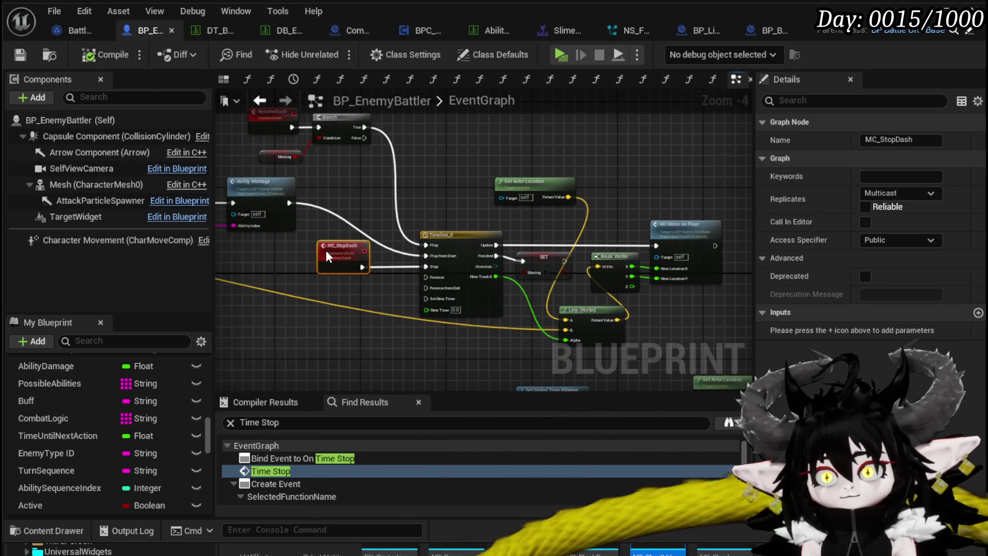
{"action": "left_click", "coordinate": [444, 190]}
- Save BP_EnemyBattler and switch to the BattlerAI_Object blueprint
{"action": "scroll", "coordinate": [445, 191], "scroll_direction": "down", "scroll_amount": 2}
{"action": "mouse_move", "coordinate": [329, 309]}
{"action": "left_mouse_down"}
{"action": "mouse_move", "coordinate": [252, 287]}
{"action": "mouse_move", "coordinate": [508, 249]}
{"action": "mouse_move", "coordinate": [366, 282]}
{"action": "left_mouse_up"}
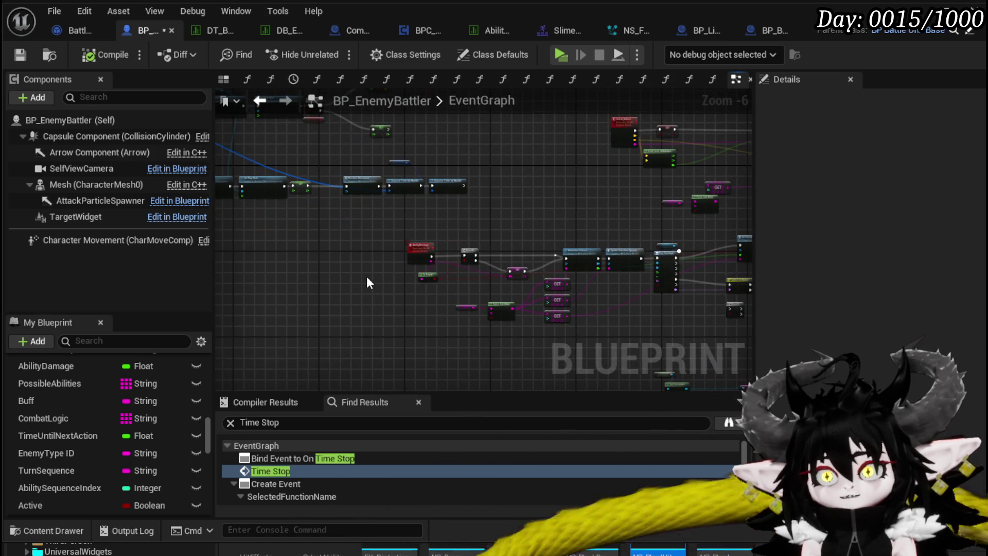
{"action": "left_click", "coordinate": [19, 54]}
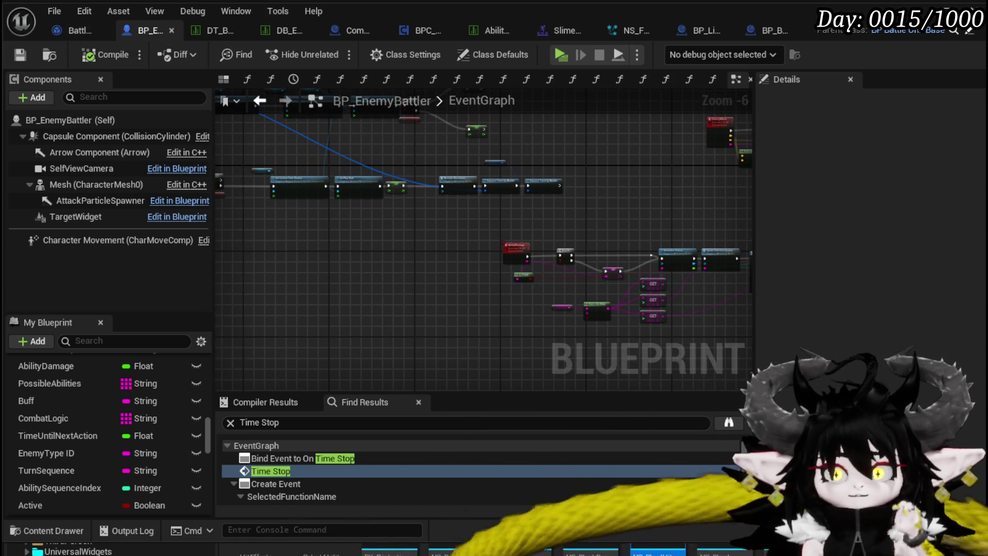
{"action": "left_click", "coordinate": [72, 31]}
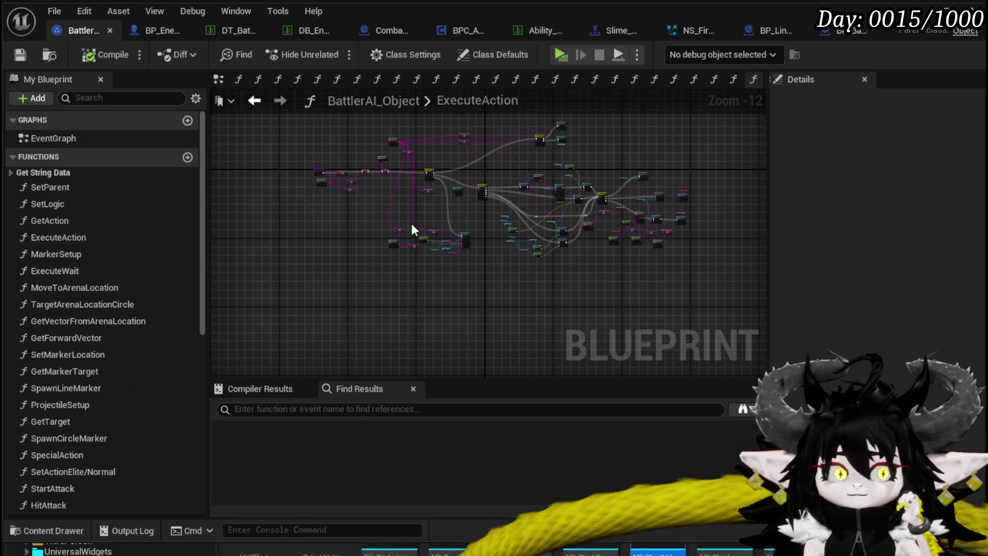
- Return to BP_EnemyBattler and review the Switch on Name and Call nodes
{"action": "scroll", "coordinate": [427, 211], "scroll_direction": "up", "scroll_amount": 4}
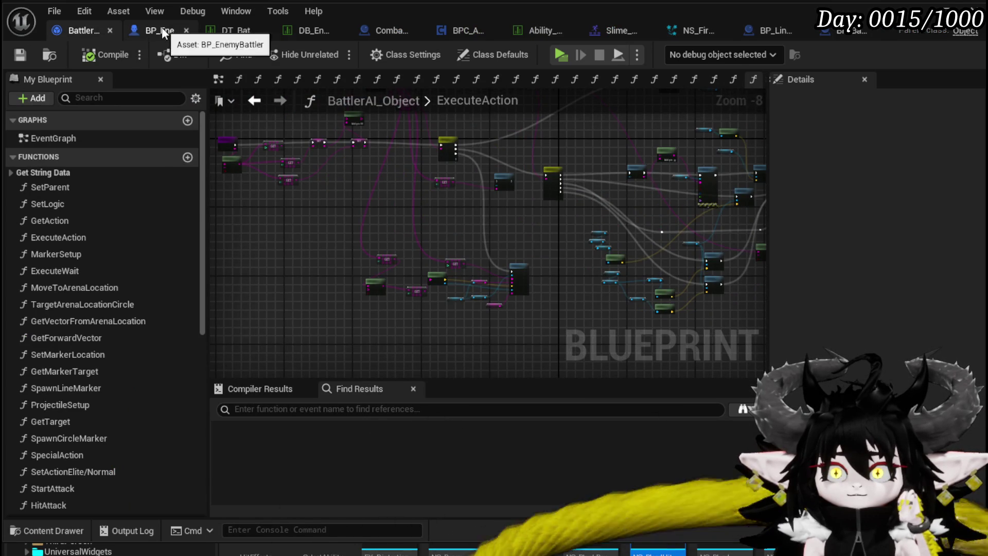
{"action": "left_click", "coordinate": [163, 32]}
{"action": "scroll", "coordinate": [445, 230], "scroll_direction": "up", "scroll_amount": 1}
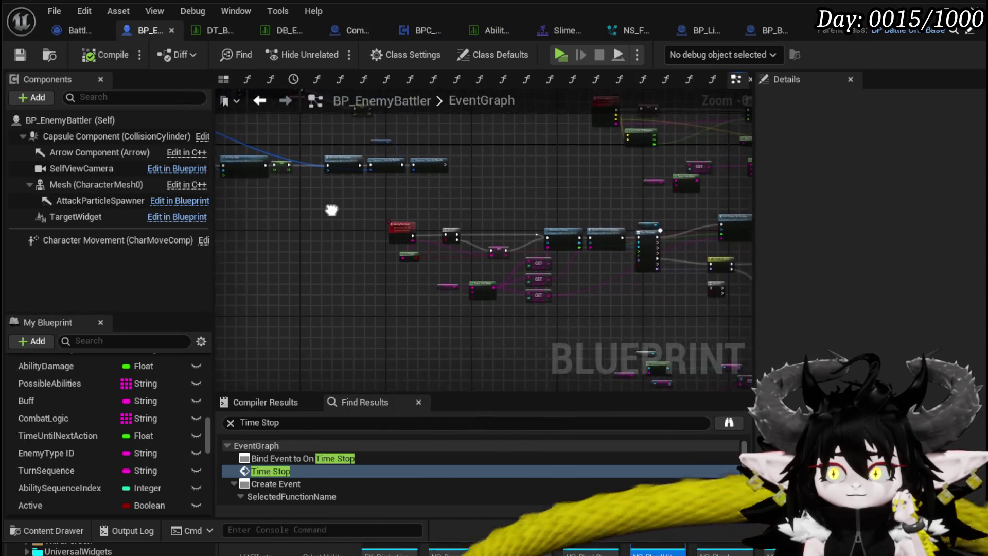
{"action": "scroll", "coordinate": [483, 243], "scroll_direction": "up", "scroll_amount": 1}
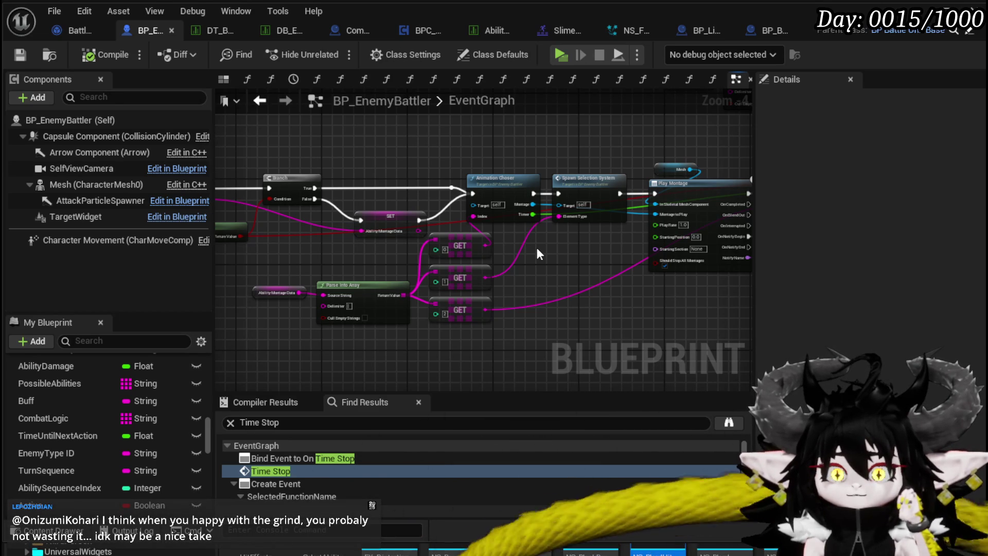
{"action": "mouse_move", "coordinate": [537, 248]}
{"action": "left_mouse_down"}
{"action": "mouse_move", "coordinate": [413, 248]}
{"action": "mouse_move", "coordinate": [332, 300]}
{"action": "left_mouse_up"}
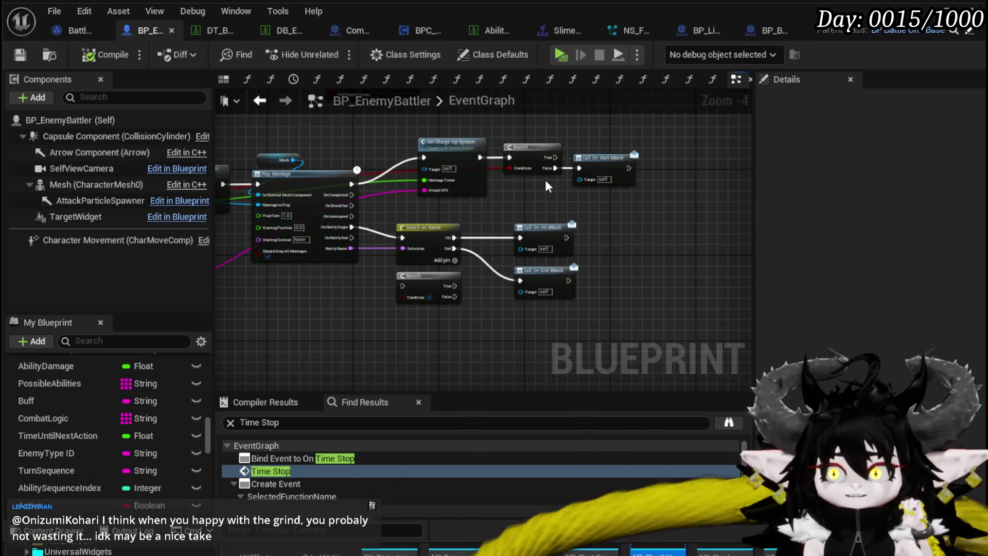
{"action": "scroll", "coordinate": [546, 186], "scroll_direction": "up", "scroll_amount": 2}
{"action": "left_click_drag", "start_coordinate": [480, 294], "coordinate": [472, 265]}
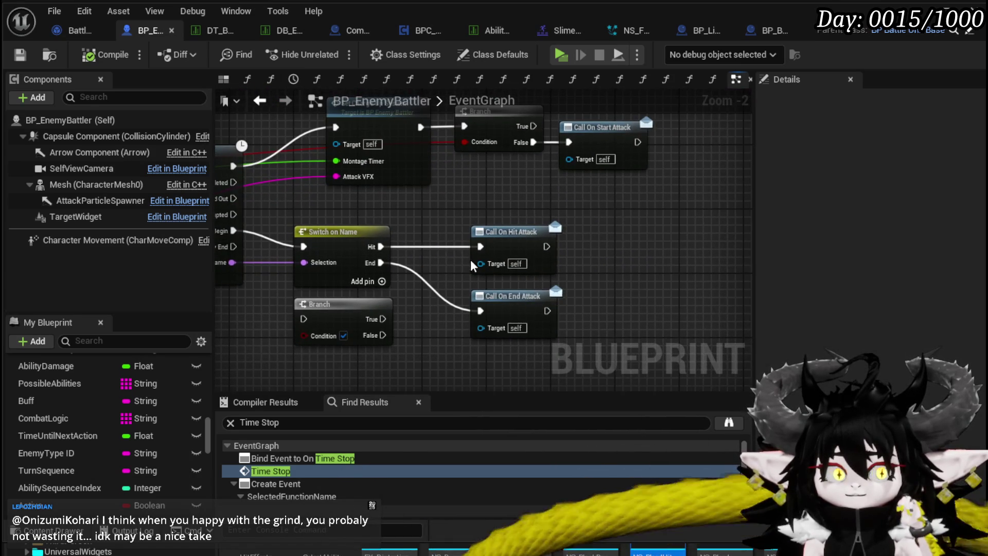
- Check the GET nodes, then switch back to the L_DungeonCreationTest level editor
{"action": "scroll", "coordinate": [473, 265], "scroll_direction": "down", "scroll_amount": 2}
{"action": "scroll", "coordinate": [544, 236], "scroll_direction": "down", "scroll_amount": 1}
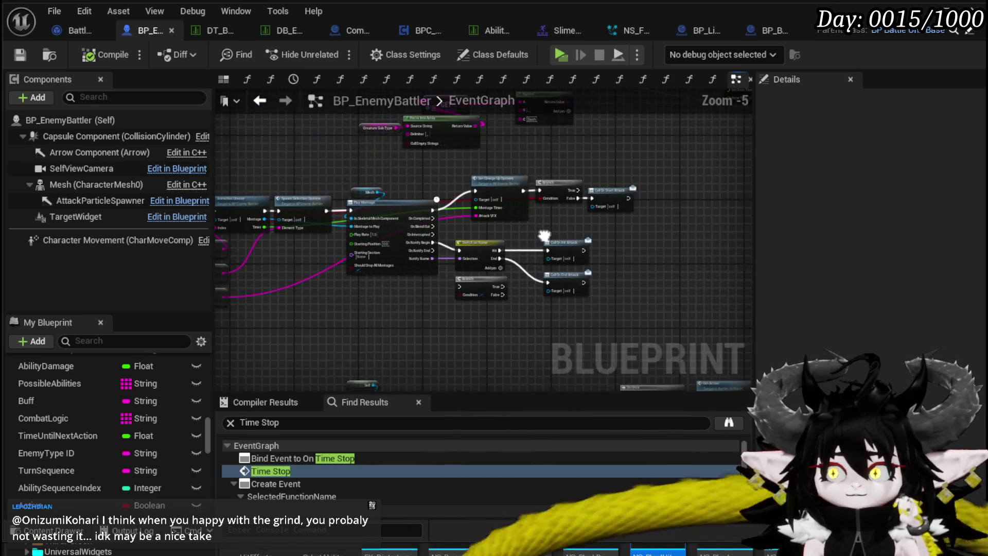
{"action": "mouse_move", "coordinate": [544, 235]}
{"action": "left_mouse_down"}
{"action": "mouse_move", "coordinate": [571, 227]}
{"action": "mouse_move", "coordinate": [549, 301]}
{"action": "mouse_move", "coordinate": [670, 317]}
{"action": "left_mouse_up"}
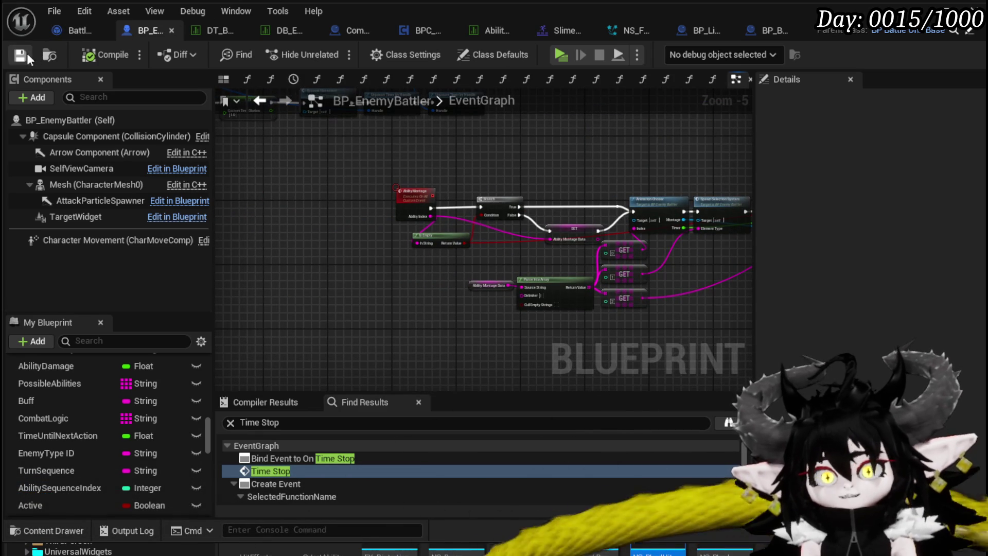
{"action": "left_click", "coordinate": [79, 30]}
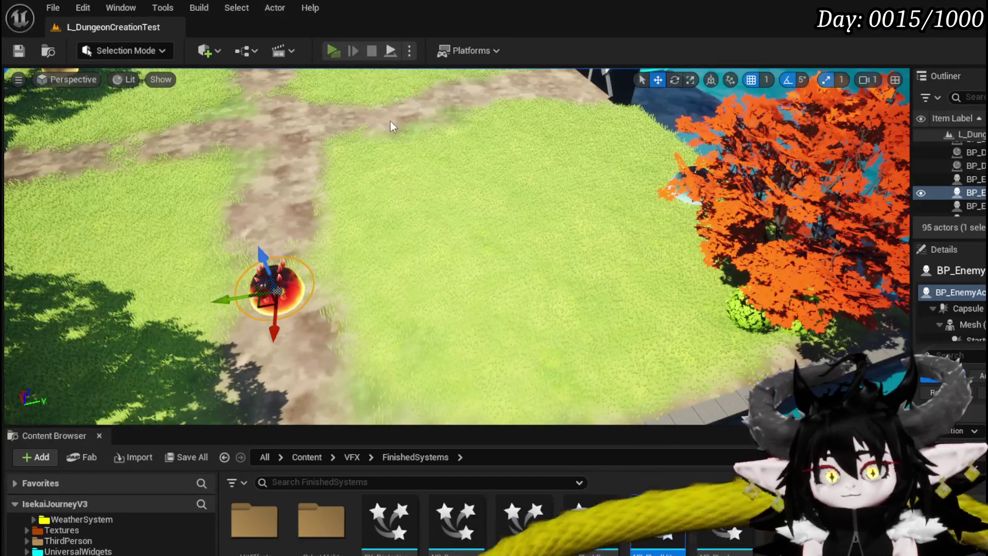
- Start a play-in-editor session and walk toward the Slime_Fire enemy to begin combat
{"action": "left_click", "coordinate": [331, 48]}
{"action": "key", "text": "w"}
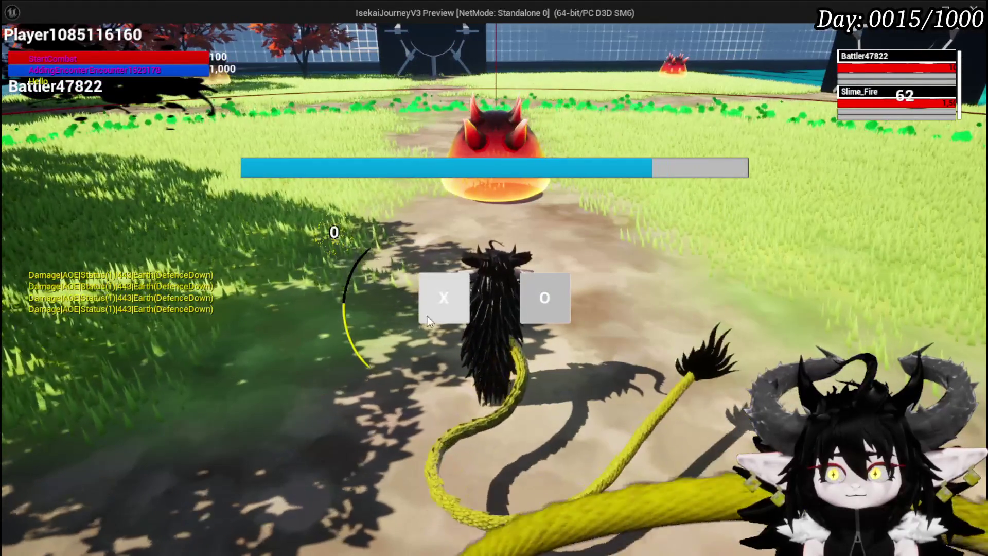
- Fight Slime_Fire over several turns with earth vine and area attacks, then stop play-in-editor
{"action": "left_click", "coordinate": [427, 315]}
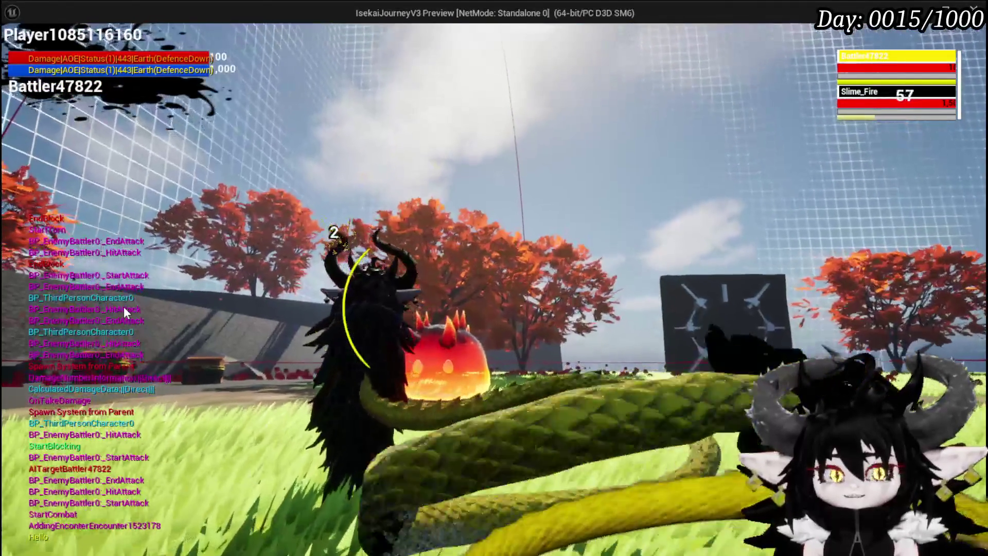
{"action": "key", "text": "g"}
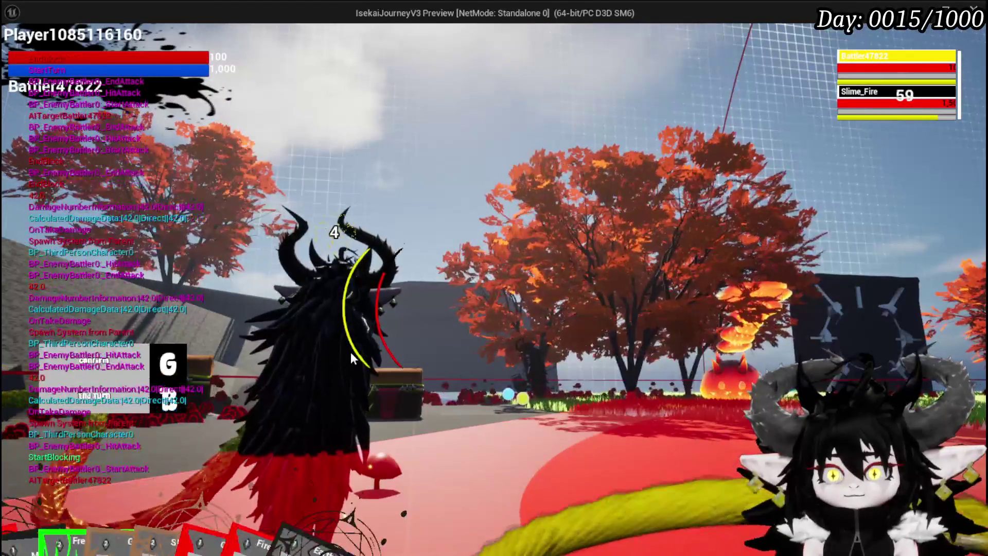
{"action": "key", "text": "g"}
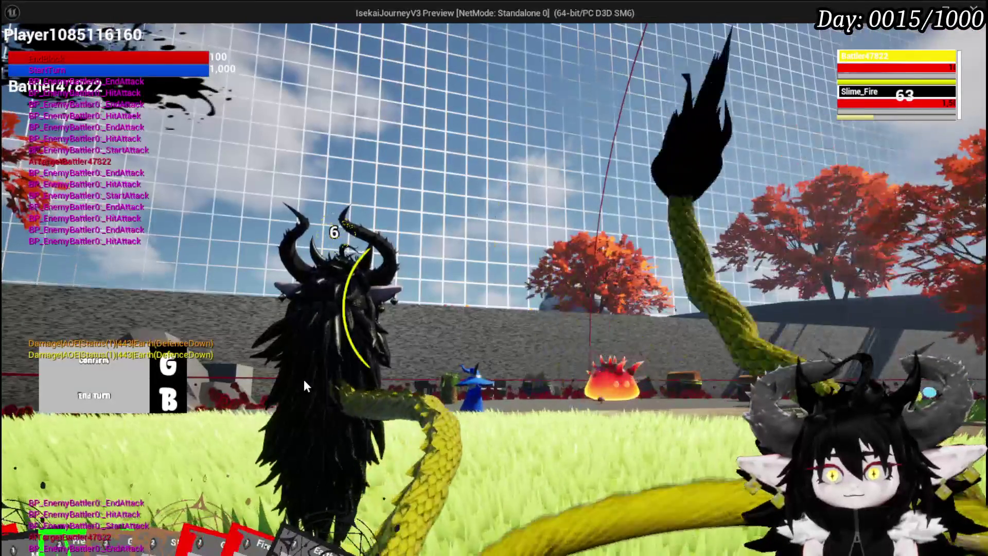
{"action": "key", "text": "g"}
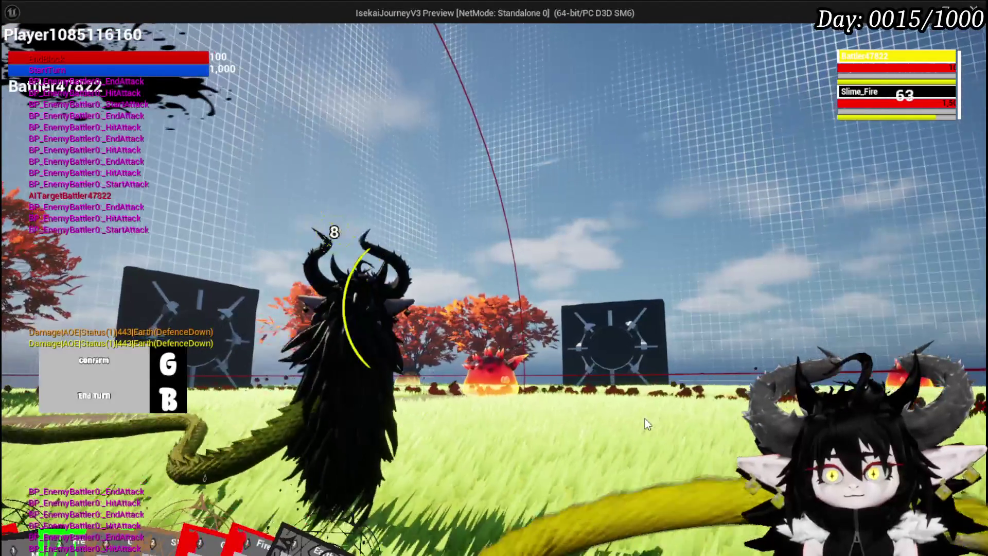
{"action": "key", "text": "g"}
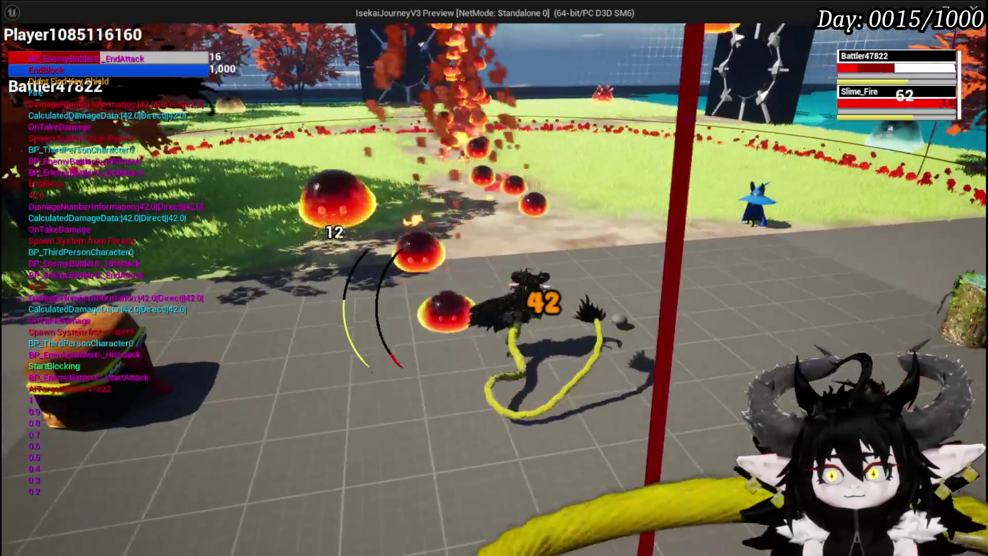
{"action": "key", "text": "Escape"}
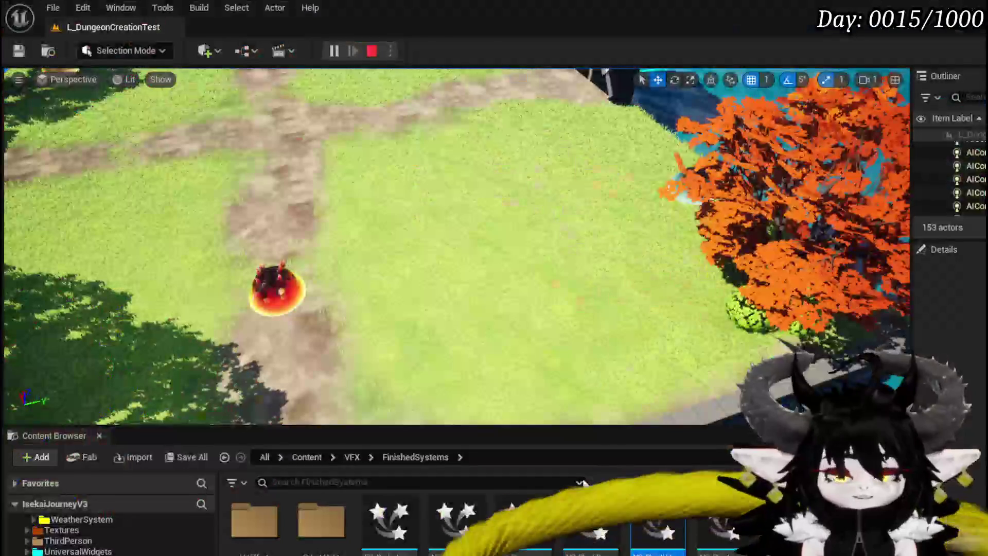
- Save the level and all modified packages, returning to the BP_EnemyBattler event graph
{"action": "left_click", "coordinate": [20, 54]}
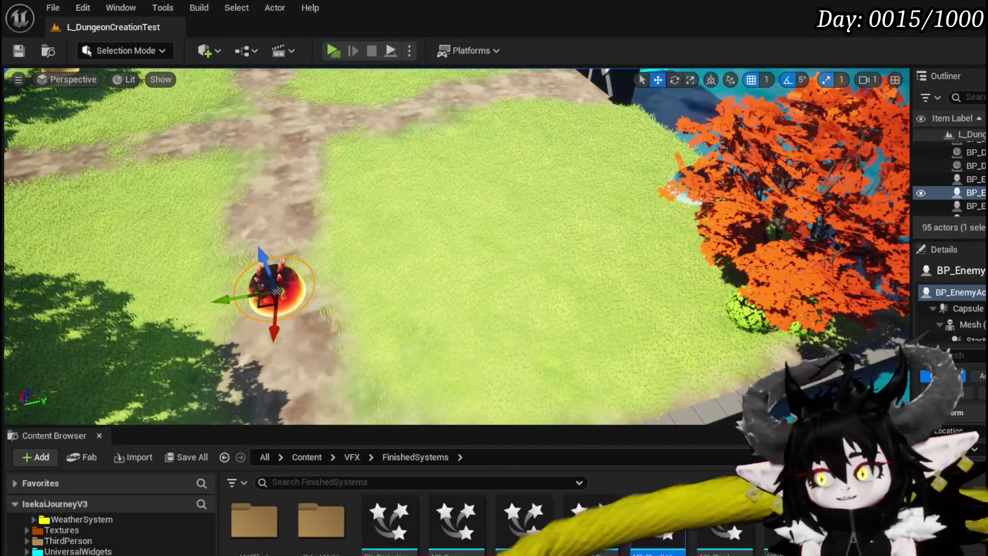
{"action": "left_click", "coordinate": [18, 50]}
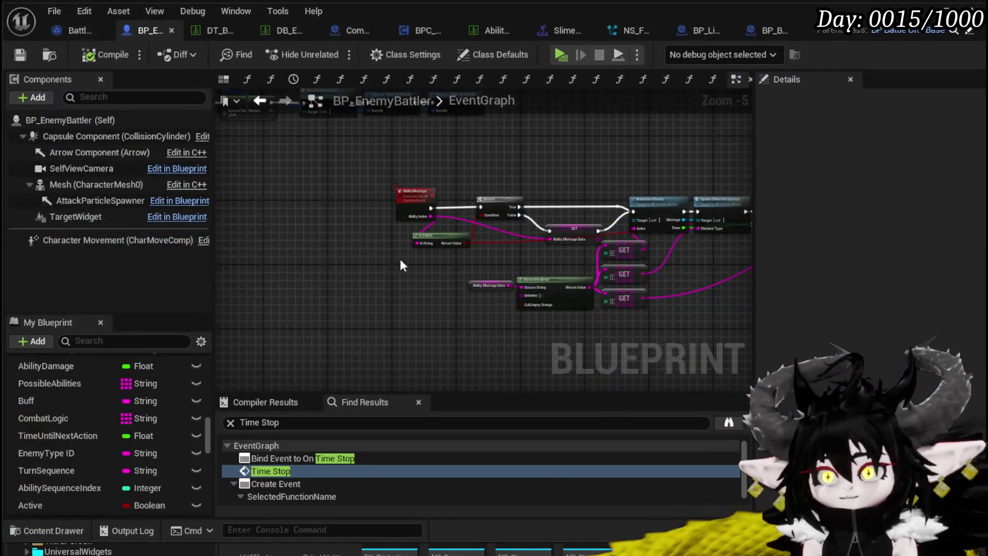
{"action": "scroll", "coordinate": [401, 265], "scroll_direction": "up", "scroll_amount": 4}
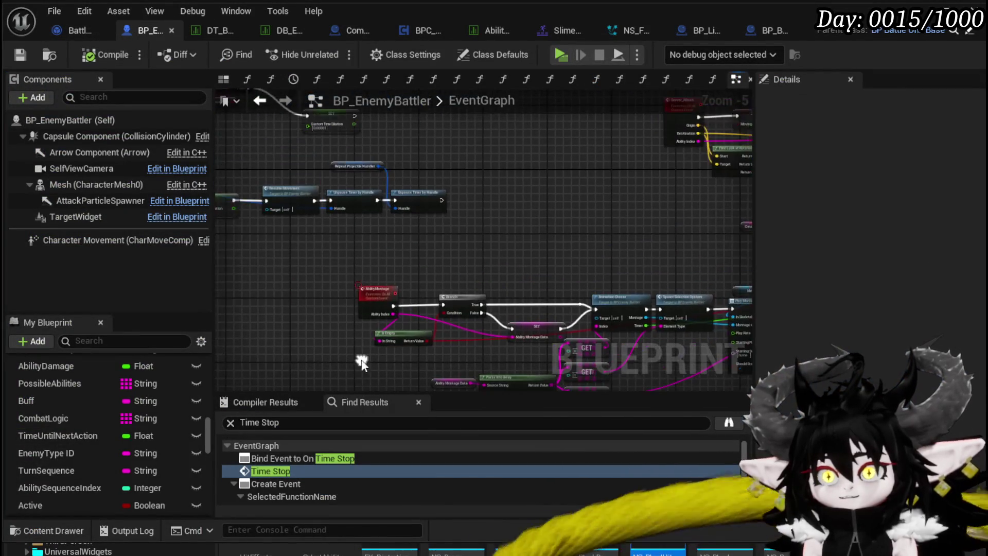
- Reposition Find Look at Rotation, Server_AIDash, MC Rotation Z, Ability Montage and the Branch group
{"action": "mouse_move", "coordinate": [443, 243]}
{"action": "left_mouse_down"}
{"action": "mouse_move", "coordinate": [464, 227]}
{"action": "mouse_move", "coordinate": [407, 258]}
{"action": "mouse_move", "coordinate": [344, 266]}
{"action": "mouse_move", "coordinate": [404, 228]}
{"action": "left_mouse_up"}
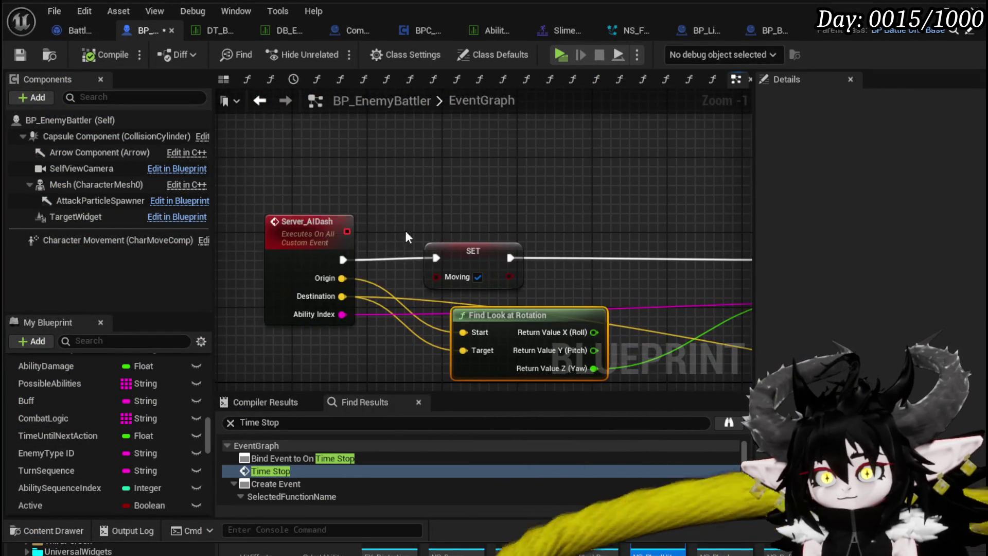
{"action": "left_click", "coordinate": [304, 217]}
{"action": "mouse_move", "coordinate": [297, 219]}
{"action": "left_mouse_down"}
{"action": "mouse_move", "coordinate": [321, 215]}
{"action": "mouse_move", "coordinate": [330, 226]}
{"action": "left_mouse_up"}
{"action": "scroll", "coordinate": [594, 238], "scroll_direction": "down", "scroll_amount": 1}
{"action": "scroll", "coordinate": [594, 238], "scroll_direction": "down", "scroll_amount": 1}
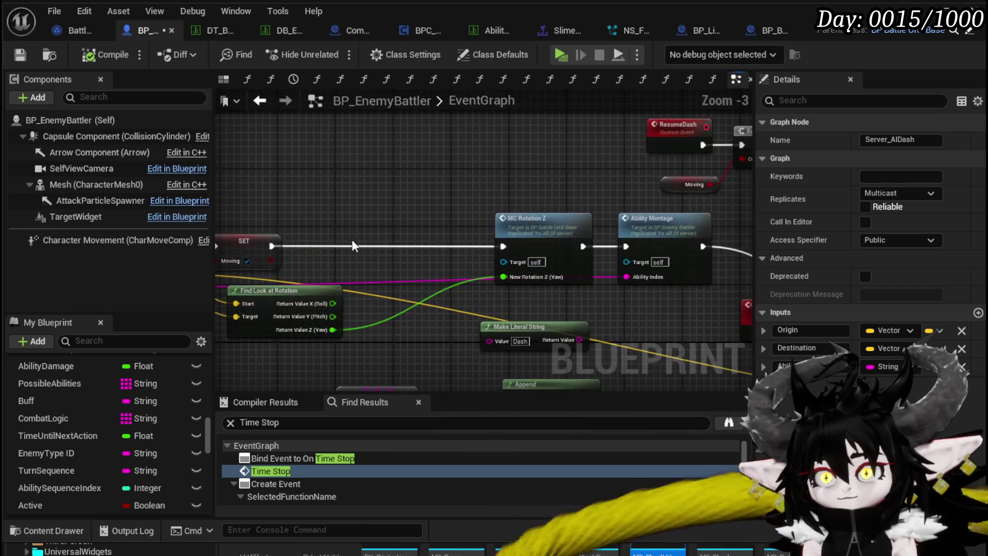
{"action": "mouse_move", "coordinate": [417, 289]}
{"action": "left_mouse_down"}
{"action": "mouse_move", "coordinate": [545, 242]}
{"action": "mouse_move", "coordinate": [448, 242]}
{"action": "left_mouse_up"}
{"action": "mouse_move", "coordinate": [610, 317]}
{"action": "left_mouse_down"}
{"action": "mouse_move", "coordinate": [309, 262]}
{"action": "mouse_move", "coordinate": [448, 260]}
{"action": "mouse_move", "coordinate": [492, 269]}
{"action": "mouse_move", "coordinate": [471, 258]}
{"action": "mouse_move", "coordinate": [409, 345]}
{"action": "left_mouse_up"}
{"action": "mouse_move", "coordinate": [489, 248]}
{"action": "left_mouse_down"}
{"action": "mouse_move", "coordinate": [391, 205]}
{"action": "mouse_move", "coordinate": [402, 178]}
{"action": "left_mouse_up"}
{"action": "left_click_drag", "start_coordinate": [509, 178], "coordinate": [477, 178]}
{"action": "left_click", "coordinate": [479, 274]}
- Shift the Repeat Projectile Handler node right, then check the Custom Time Dilation and Do Once nodes
{"action": "left_click_drag", "start_coordinate": [479, 274], "coordinate": [504, 215]}
{"action": "scroll", "coordinate": [489, 257], "scroll_direction": "down", "scroll_amount": 1}
{"action": "scroll", "coordinate": [504, 222], "scroll_direction": "down", "scroll_amount": 3}
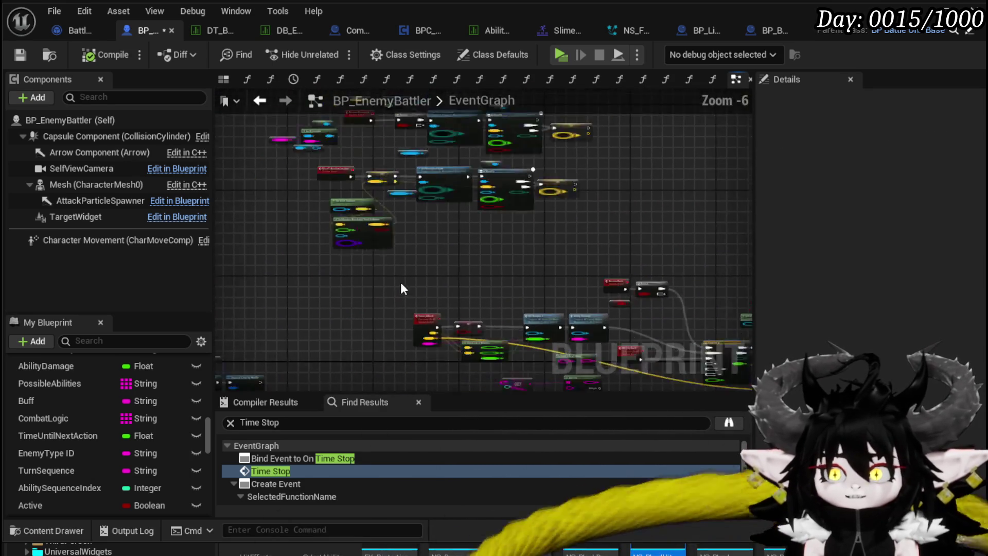
{"action": "mouse_move", "coordinate": [412, 309]}
{"action": "left_mouse_down"}
{"action": "mouse_move", "coordinate": [370, 301]}
{"action": "mouse_move", "coordinate": [463, 258]}
{"action": "mouse_move", "coordinate": [335, 260]}
{"action": "left_mouse_up"}
{"action": "mouse_move", "coordinate": [556, 257]}
{"action": "left_mouse_down"}
{"action": "mouse_move", "coordinate": [440, 254]}
{"action": "mouse_move", "coordinate": [315, 277]}
{"action": "left_mouse_up"}
{"action": "left_click_drag", "start_coordinate": [567, 283], "coordinate": [337, 247]}
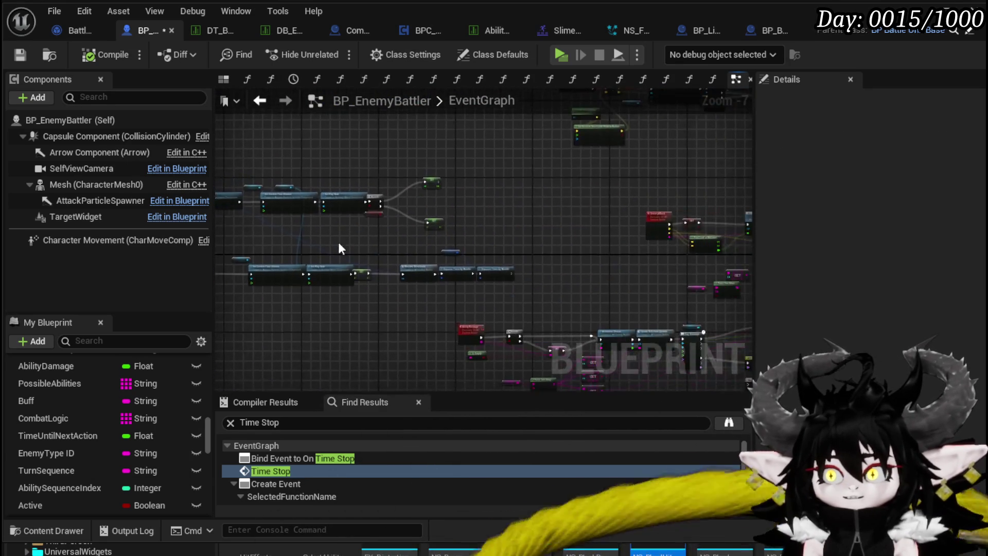
{"action": "scroll", "coordinate": [337, 247], "scroll_direction": "up", "scroll_amount": 5}
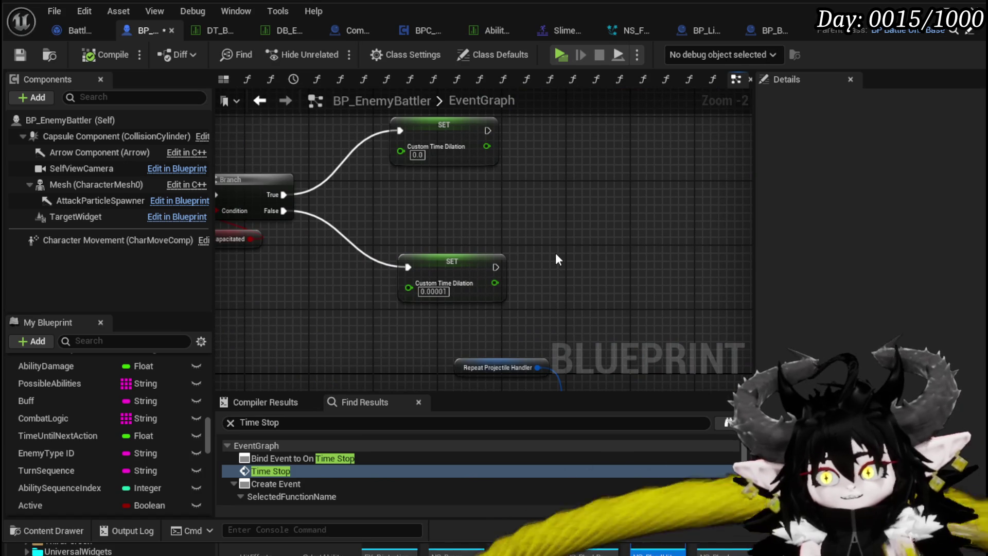
{"action": "scroll", "coordinate": [548, 251], "scroll_direction": "down", "scroll_amount": 1}
{"action": "mouse_move", "coordinate": [549, 251]}
{"action": "left_mouse_down"}
{"action": "mouse_move", "coordinate": [403, 198]}
{"action": "mouse_move", "coordinate": [421, 139]}
{"action": "left_mouse_up"}
{"action": "left_click_drag", "start_coordinate": [345, 225], "coordinate": [464, 260]}
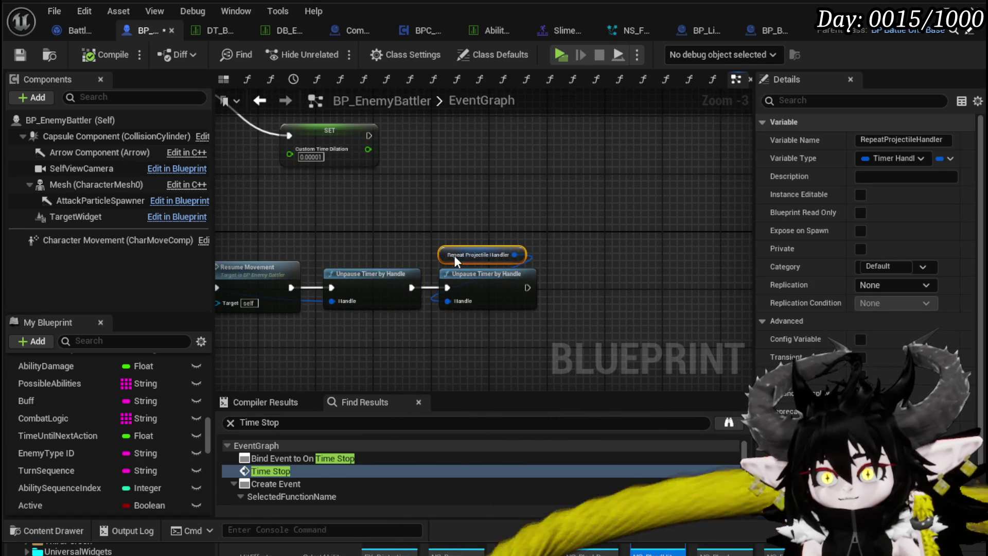
{"action": "left_click", "coordinate": [326, 228]}
{"action": "mouse_move", "coordinate": [325, 228]}
{"action": "left_mouse_down"}
{"action": "mouse_move", "coordinate": [576, 236]}
{"action": "mouse_move", "coordinate": [349, 234]}
{"action": "mouse_move", "coordinate": [254, 198]}
{"action": "mouse_move", "coordinate": [331, 197]}
{"action": "mouse_move", "coordinate": [381, 161]}
{"action": "mouse_move", "coordinate": [220, 202]}
{"action": "mouse_move", "coordinate": [331, 203]}
{"action": "mouse_move", "coordinate": [603, 238]}
{"action": "mouse_move", "coordinate": [524, 293]}
{"action": "left_mouse_up"}
{"action": "scroll", "coordinate": [382, 161], "scroll_direction": "down", "scroll_amount": 2}
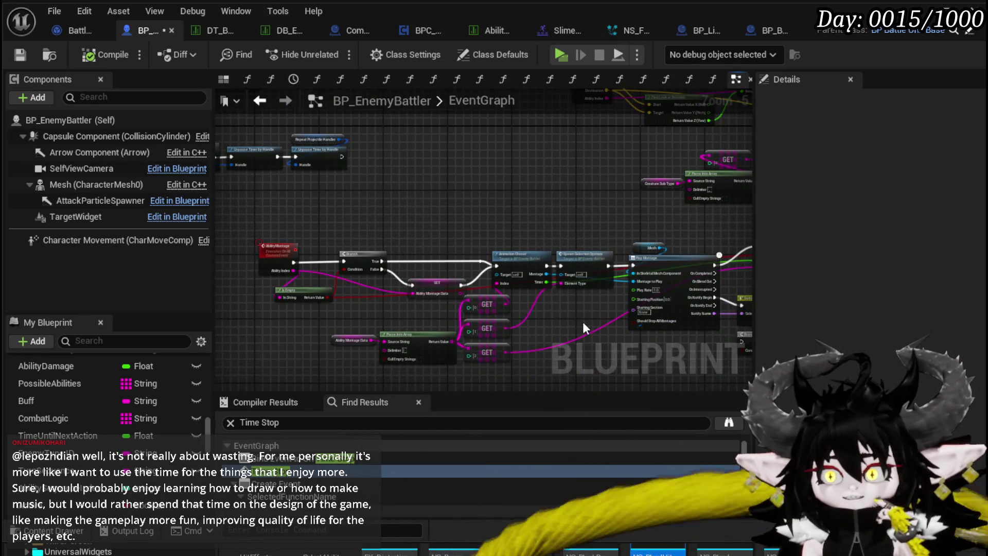
{"action": "left_click_drag", "start_coordinate": [582, 322], "coordinate": [514, 317]}
{"action": "mouse_move", "coordinate": [589, 300]}
{"action": "left_mouse_down"}
{"action": "mouse_move", "coordinate": [514, 261]}
{"action": "mouse_move", "coordinate": [525, 190]}
{"action": "left_mouse_up"}
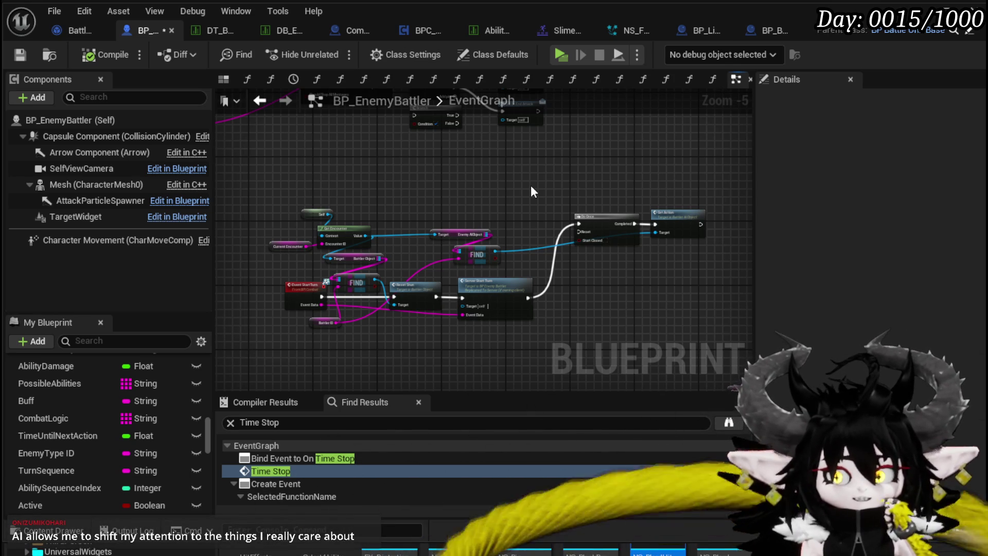
- Save BP_EnemyBattler and fly the level camera over the island toward the water and dock
{"action": "key", "text": "ctrl+s"}
{"action": "left_click", "coordinate": [938, 4]}
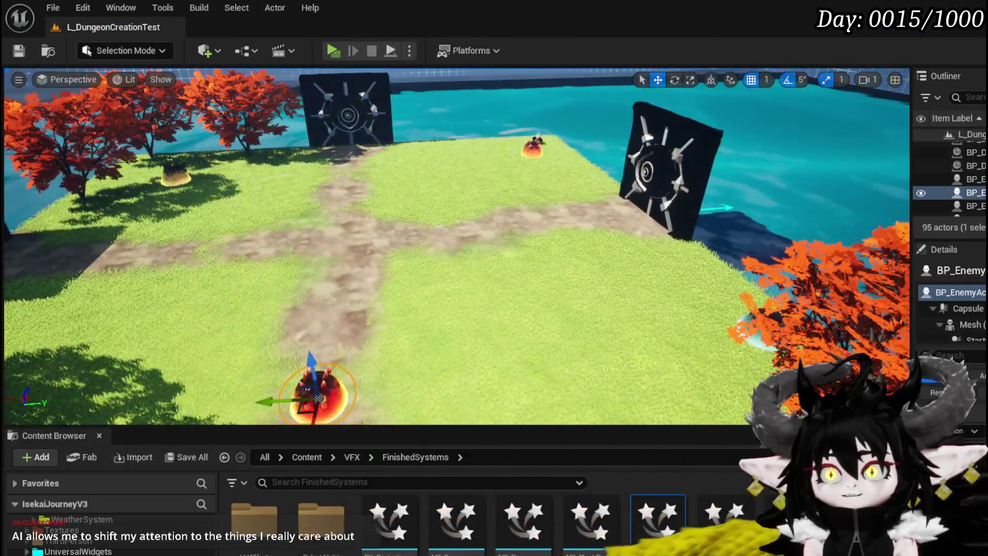
{"action": "left_click_drag", "start_coordinate": [483, 216], "coordinate": [483, 217]}
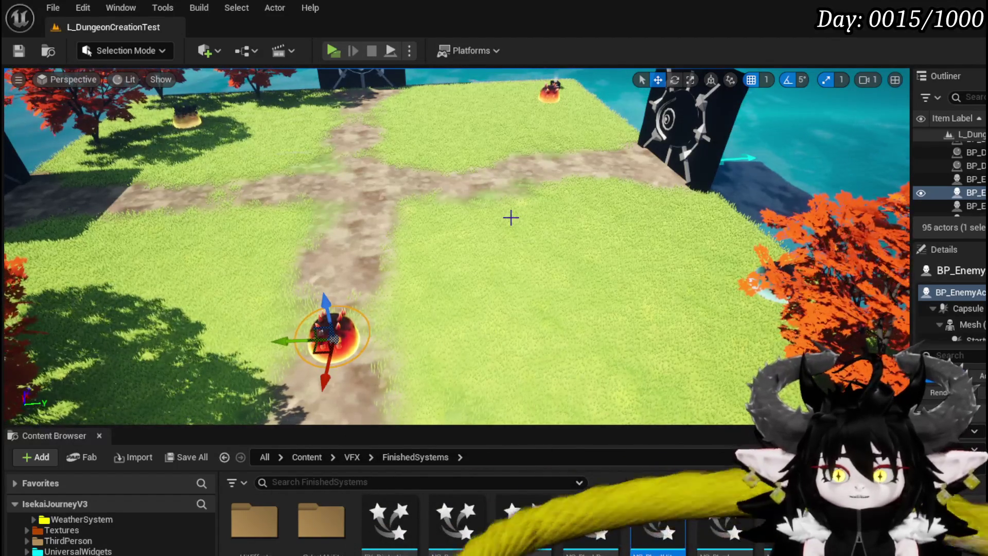
{"action": "left_click_drag", "start_coordinate": [545, 200], "coordinate": [545, 129]}
{"action": "mouse_move", "coordinate": [561, 369]}
{"action": "left_mouse_down"}
{"action": "mouse_move", "coordinate": [561, 278]}
{"action": "mouse_move", "coordinate": [553, 368]}
{"action": "mouse_move", "coordinate": [514, 361]}
{"action": "left_mouse_up"}
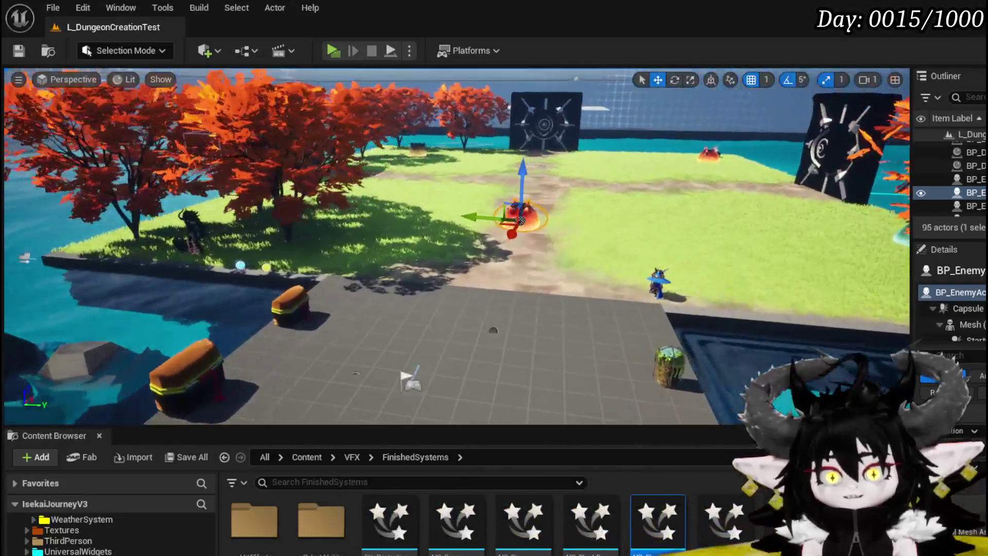
- Swoop down to the fire enemy, then pan across the dungeon floor for an overview
{"action": "left_click_drag", "start_coordinate": [394, 301], "coordinate": [394, 257]}
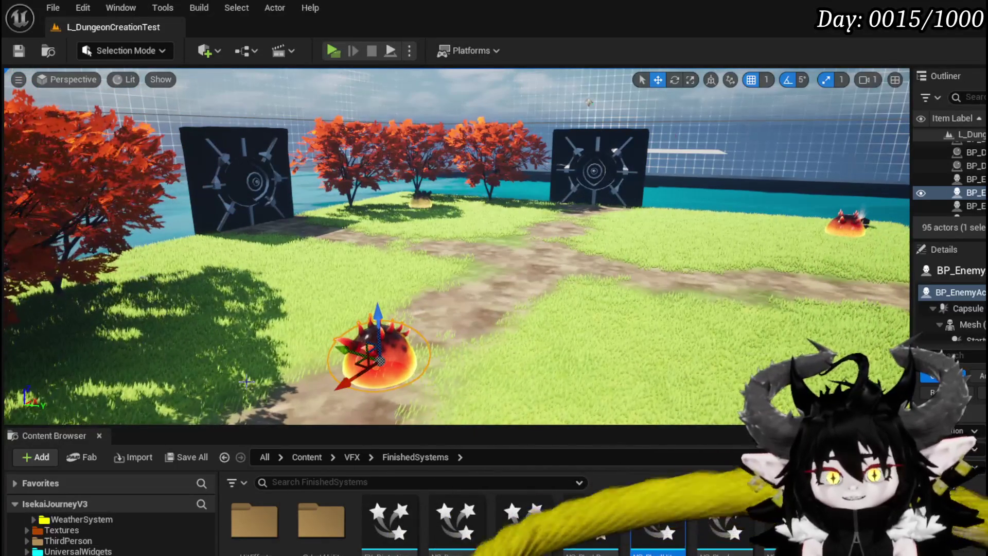
{"action": "mouse_move", "coordinate": [452, 281]}
{"action": "left_mouse_down"}
{"action": "mouse_move", "coordinate": [452, 227]}
{"action": "mouse_move", "coordinate": [452, 288]}
{"action": "left_mouse_up"}
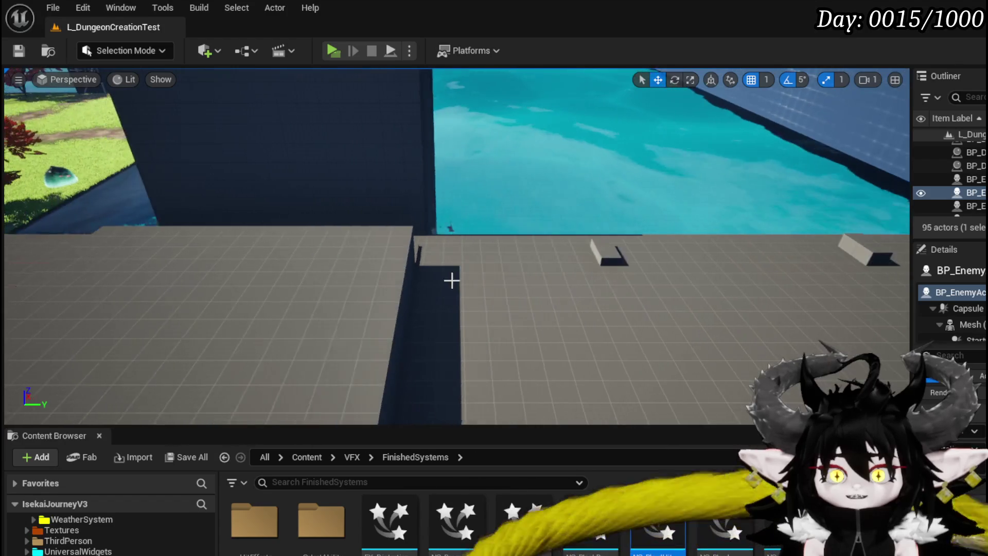
{"action": "scroll", "coordinate": [456, 247], "scroll_direction": "down", "scroll_amount": 15}
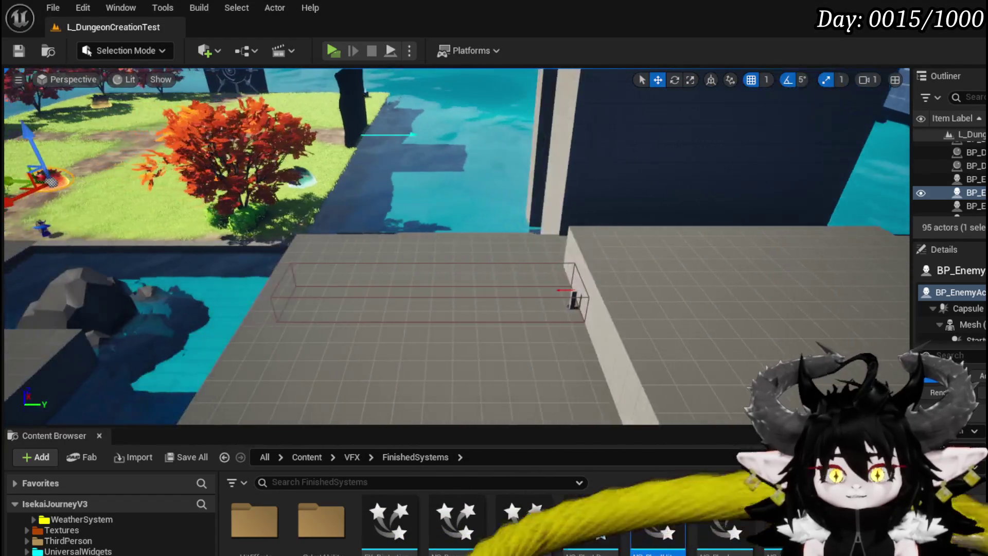
{"action": "scroll", "coordinate": [457, 247], "scroll_direction": "down", "scroll_amount": 5}
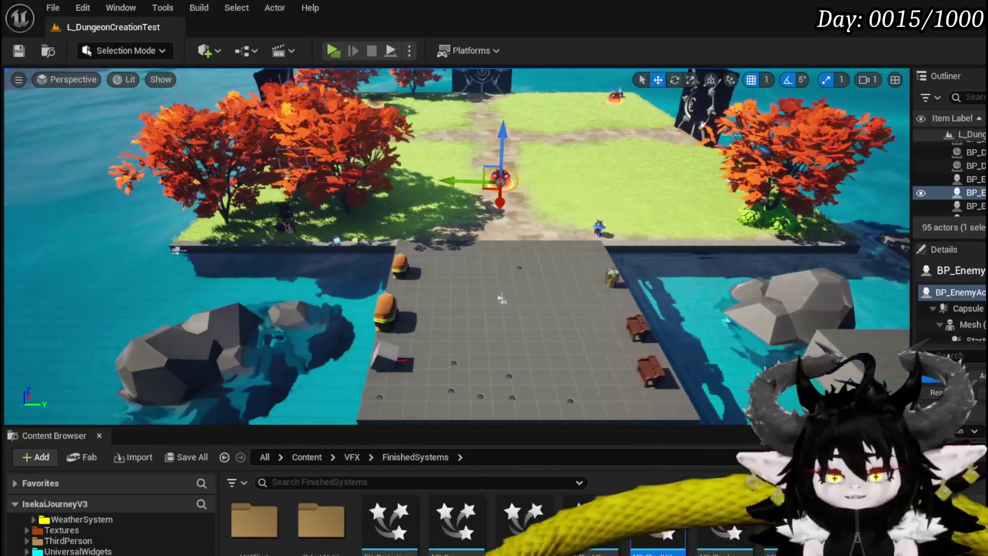
{"action": "scroll", "coordinate": [456, 247], "scroll_direction": "up", "scroll_amount": 5}
{"action": "key", "text": "d"}
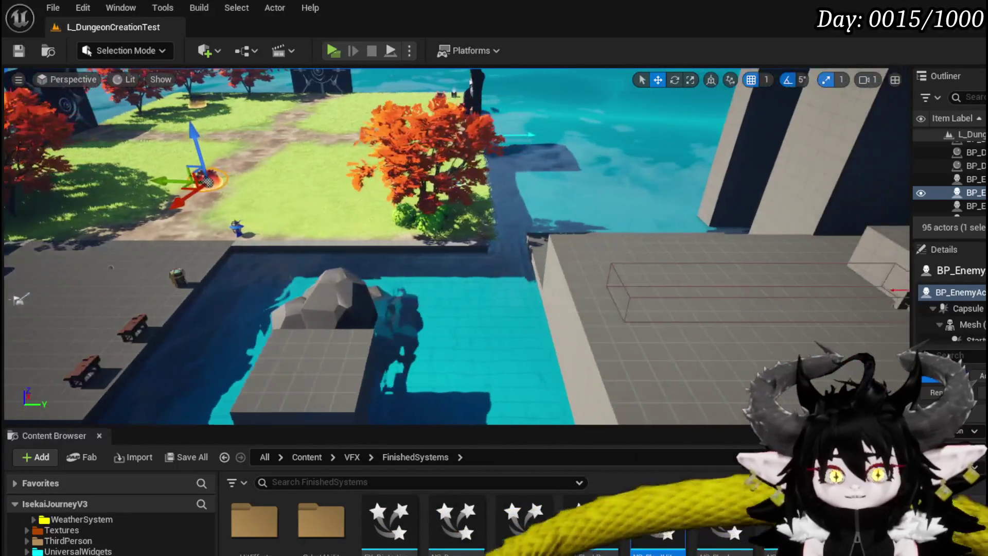
{"action": "key", "text": "a"}
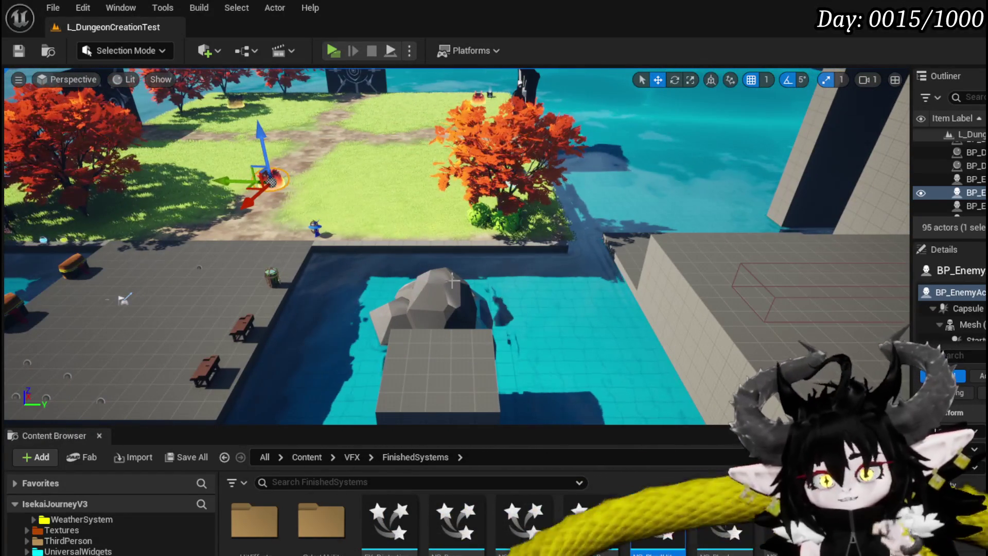
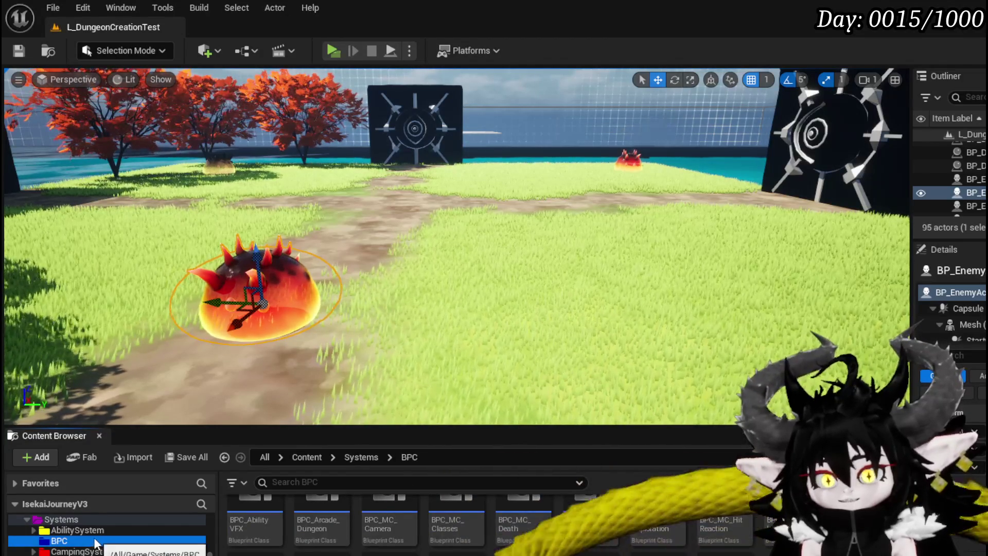
- Turn the level view toward the enemy and centre the vault door
{"action": "left_click_drag", "start_coordinate": [464, 258], "coordinate": [401, 257]}
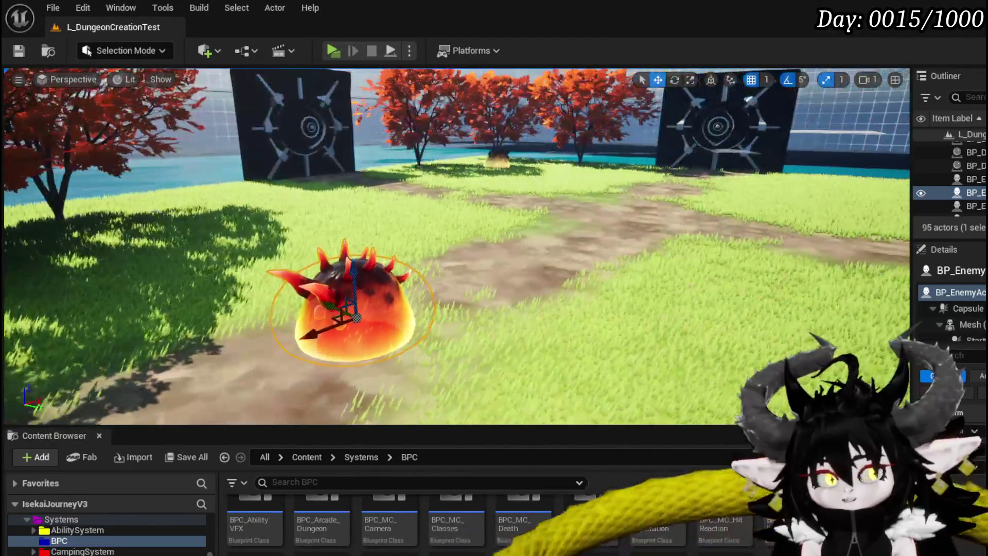
{"action": "left_click_drag", "start_coordinate": [505, 302], "coordinate": [567, 302]}
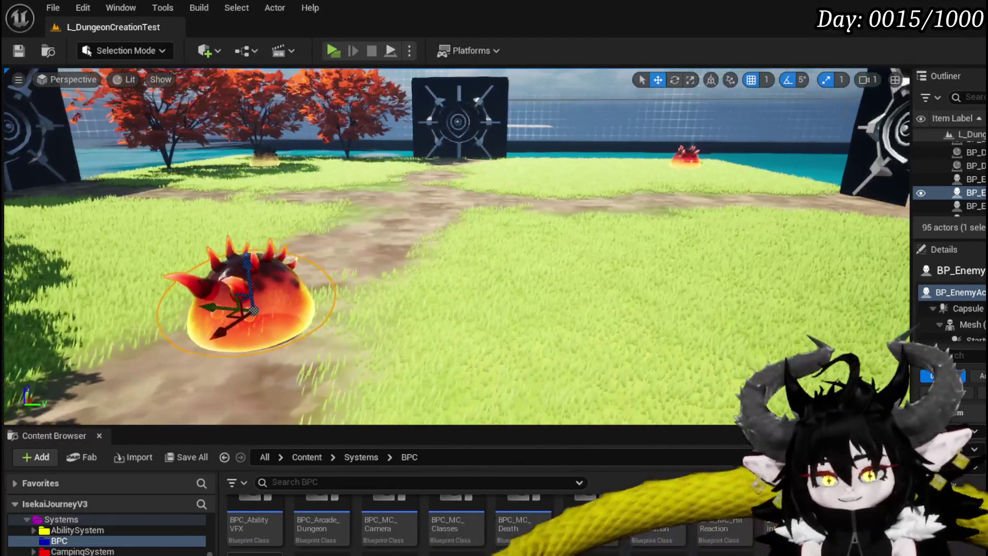
{"action": "scroll", "coordinate": [109, 535], "scroll_direction": "down", "scroll_amount": 5}
{"action": "scroll", "coordinate": [108, 536], "scroll_direction": "down", "scroll_amount": 3}
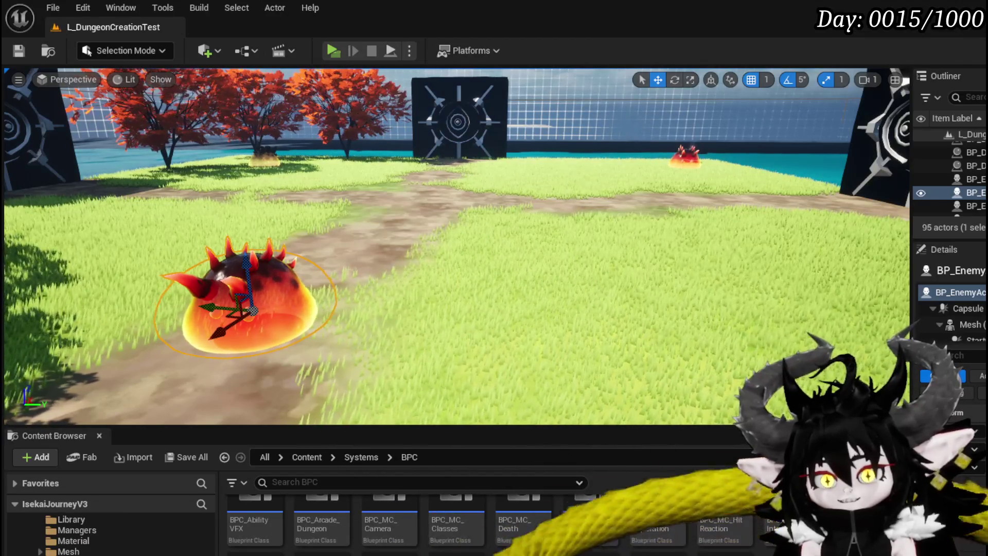
- Open the CombatSystem UI folder and the WP_VictoryUI widget blueprint
{"action": "left_click", "coordinate": [744, 555]}
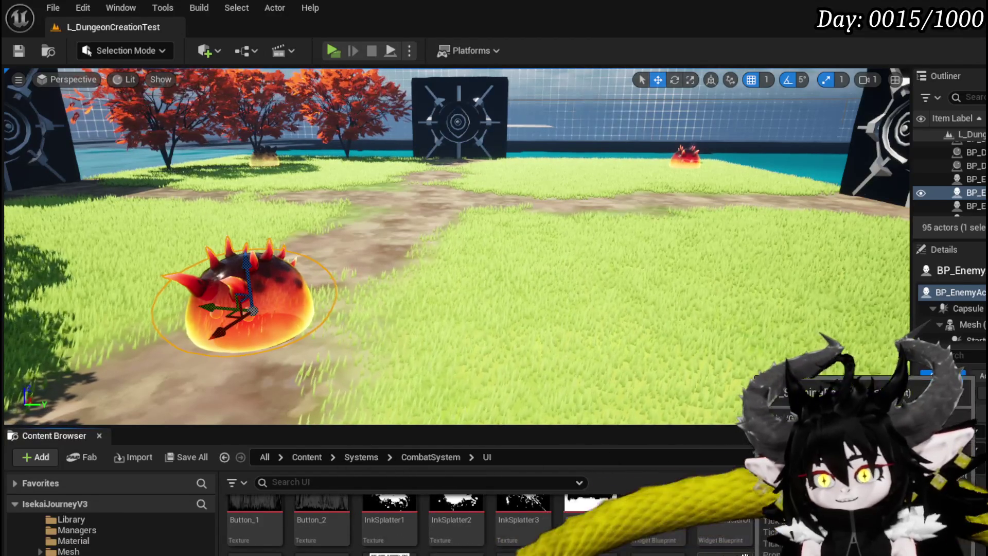
{"action": "scroll", "coordinate": [336, 517], "scroll_direction": "up", "scroll_amount": 1}
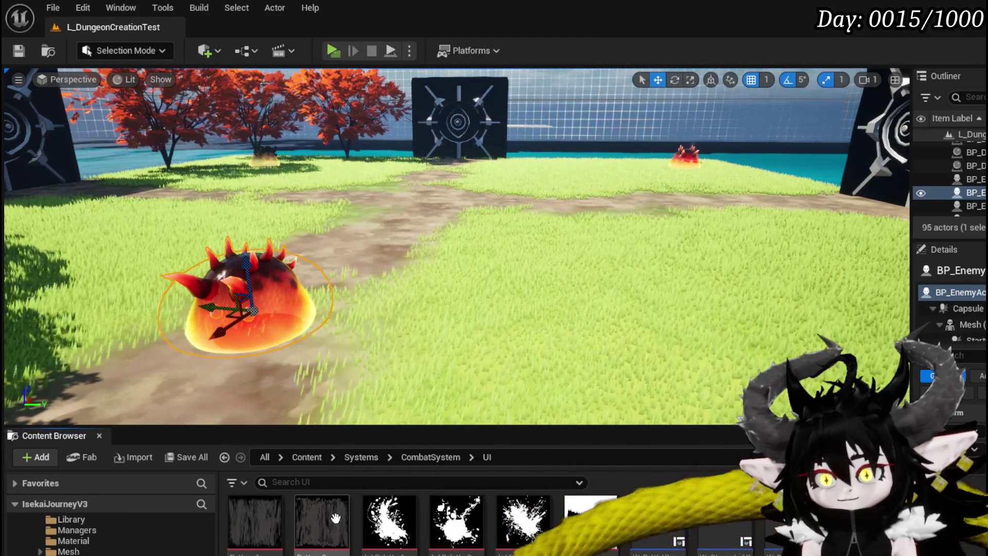
{"action": "scroll", "coordinate": [659, 530], "scroll_direction": "down", "scroll_amount": 1}
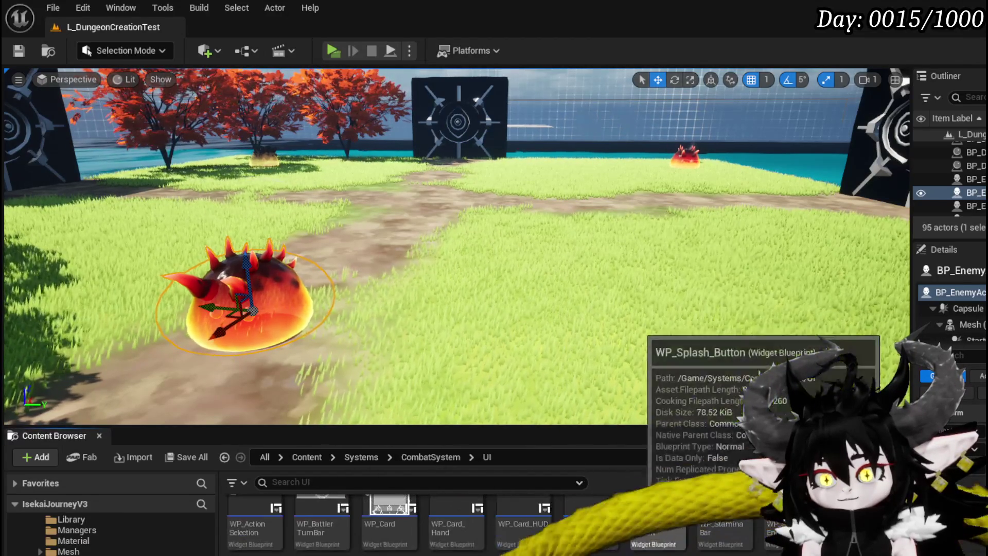
{"action": "double_click", "coordinate": [854, 520]}
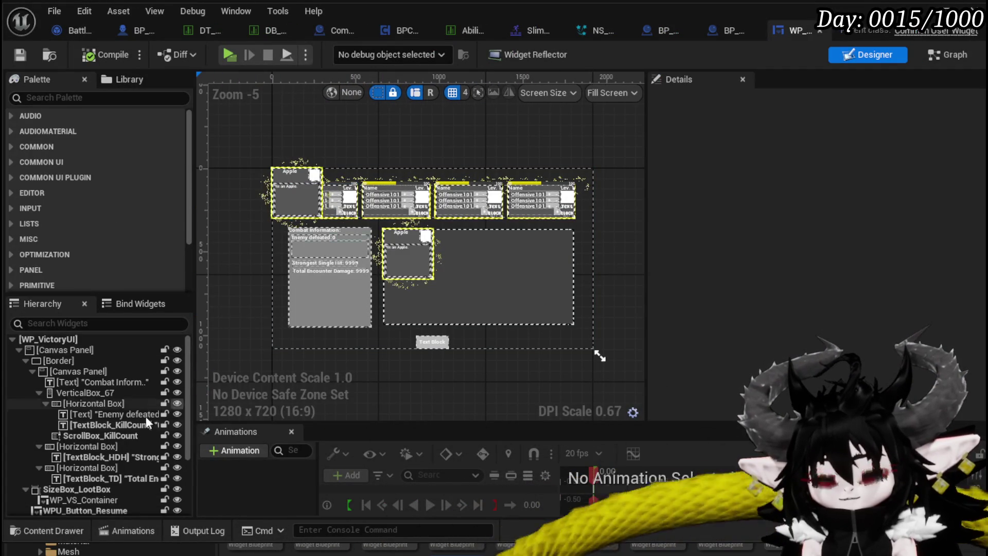
- Switch WP_VictoryUI to its node graph and inspect the GetEnemyLoot and CollectIndex0 functions
{"action": "left_click", "coordinate": [947, 55]}
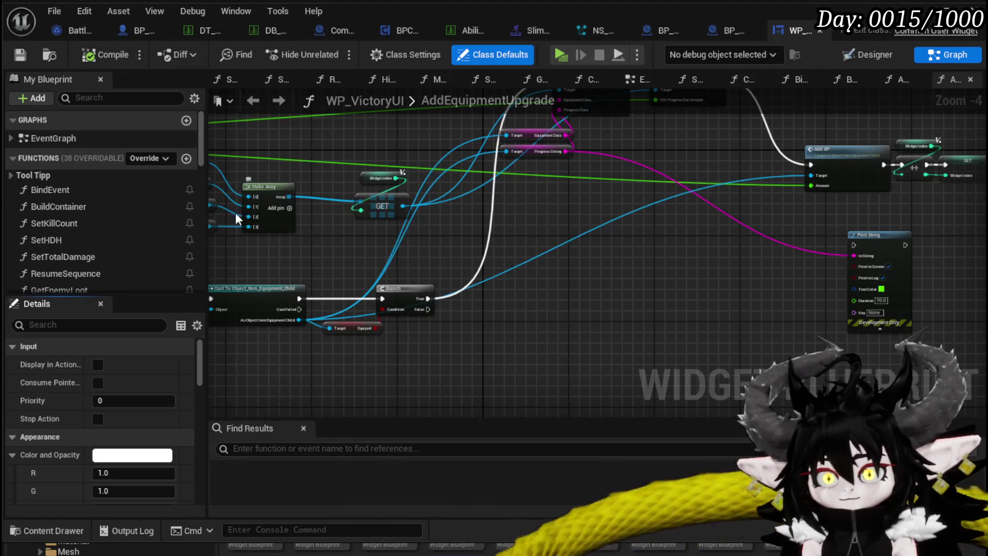
{"action": "scroll", "coordinate": [103, 237], "scroll_direction": "down", "scroll_amount": 1}
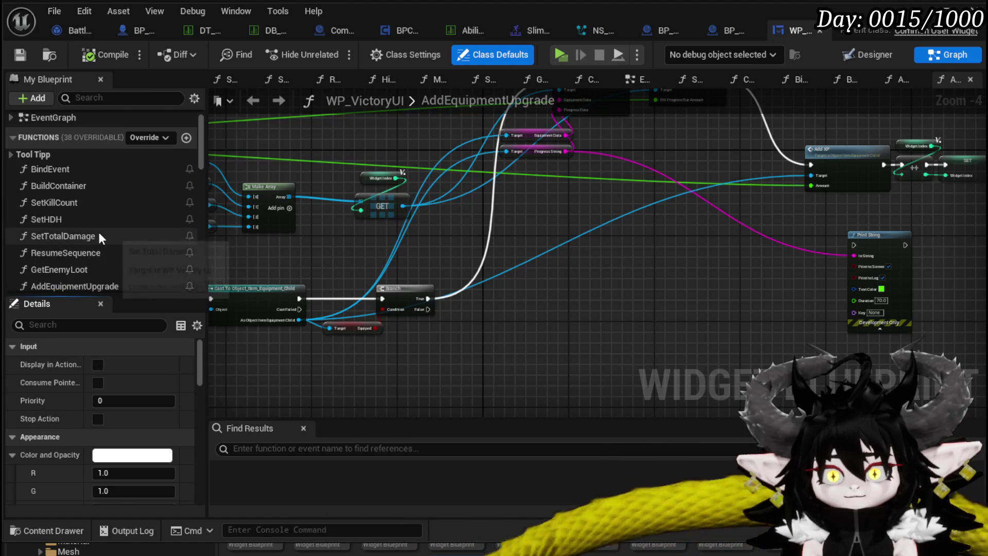
{"action": "scroll", "coordinate": [100, 231], "scroll_direction": "down", "scroll_amount": 2}
{"action": "double_click", "coordinate": [100, 228]}
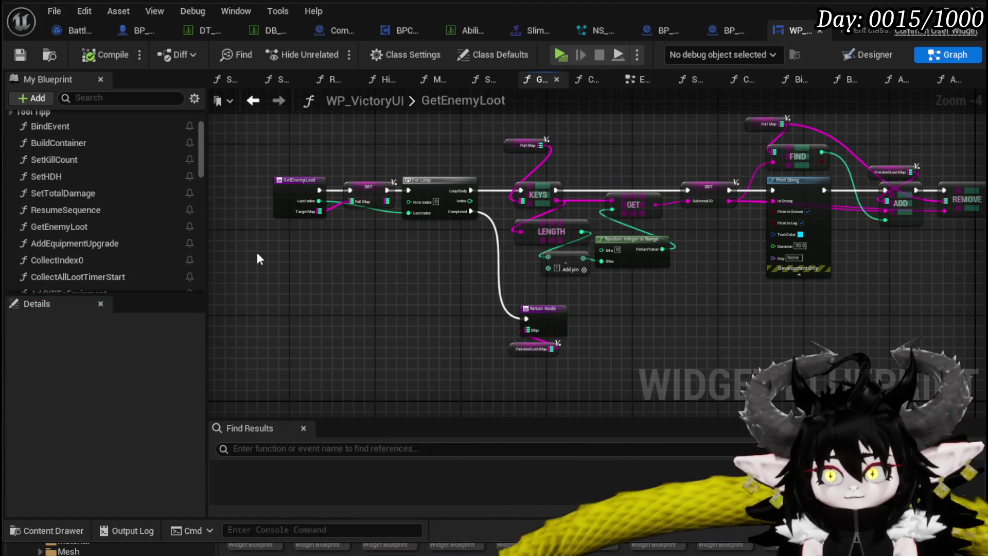
{"action": "double_click", "coordinate": [93, 260]}
{"action": "mouse_move", "coordinate": [370, 231]}
{"action": "left_mouse_down"}
{"action": "mouse_move", "coordinate": [603, 234]}
{"action": "mouse_move", "coordinate": [526, 217]}
{"action": "left_mouse_up"}
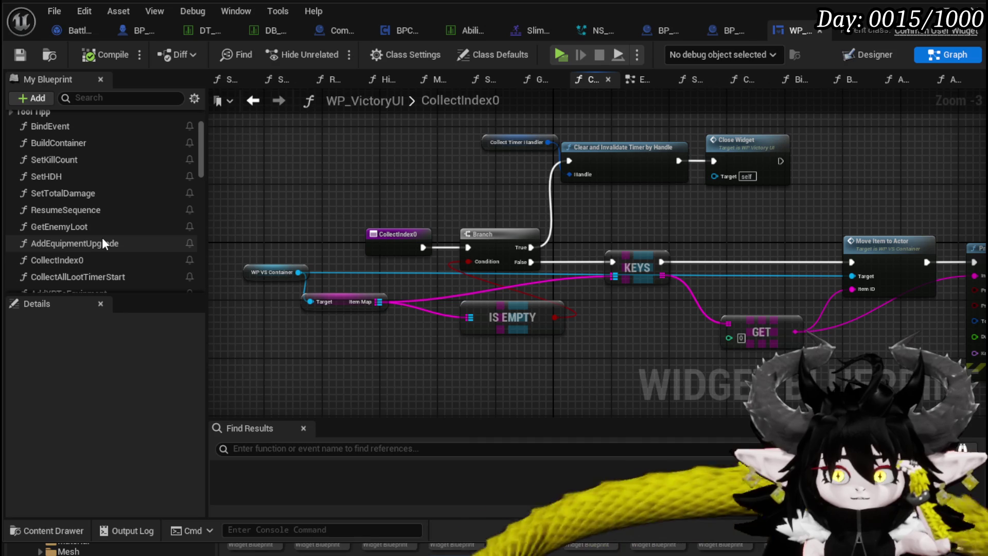
{"action": "scroll", "coordinate": [103, 241], "scroll_direction": "up", "scroll_amount": 1}
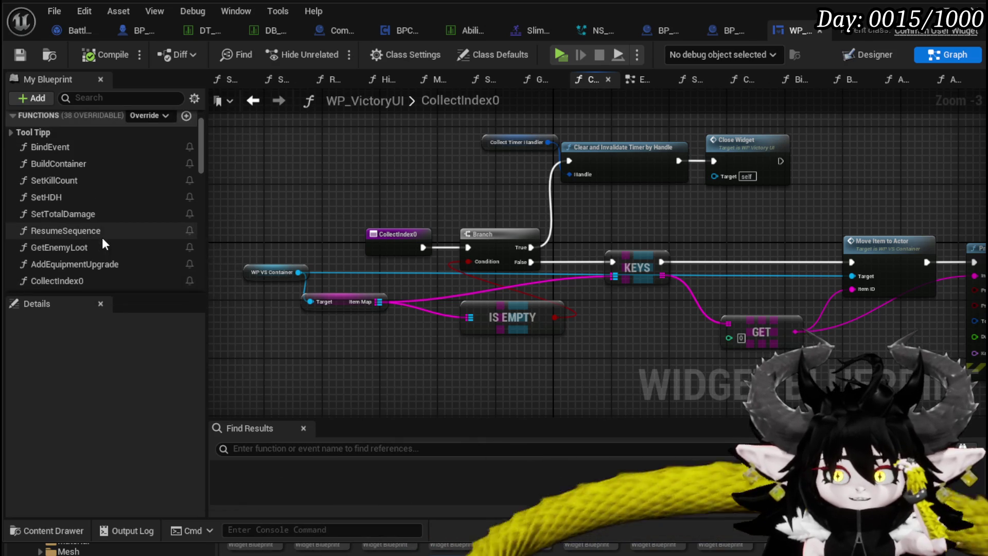
{"action": "scroll", "coordinate": [103, 233], "scroll_direction": "down", "scroll_amount": 2}
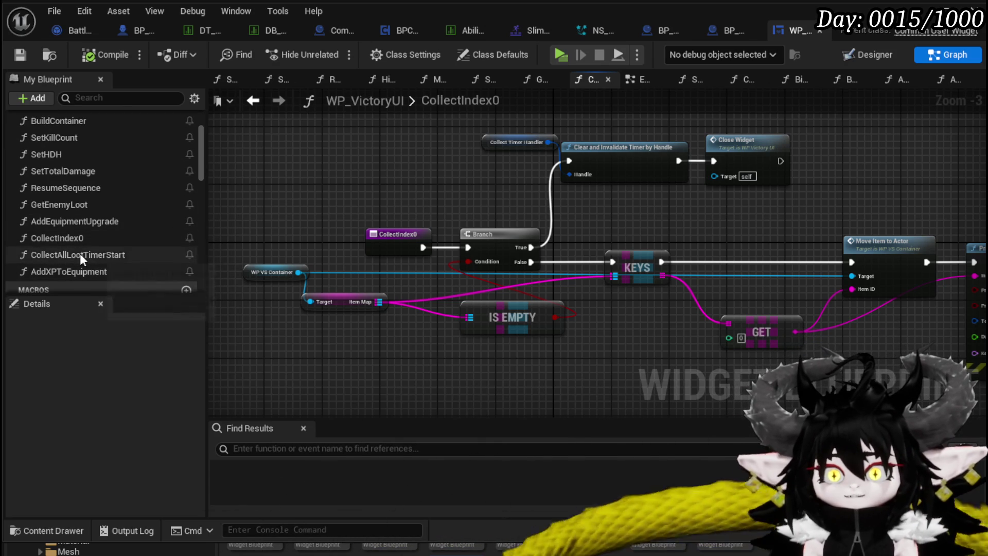
{"action": "scroll", "coordinate": [68, 212], "scroll_direction": "up", "scroll_amount": 1}
- In BindEvent, move the red comment up and the Bind Event group left beside Set Visibility
{"action": "double_click", "coordinate": [53, 124]}
{"action": "left_click_drag", "start_coordinate": [704, 252], "coordinate": [311, 234]}
{"action": "mouse_move", "coordinate": [575, 369]}
{"action": "left_mouse_down"}
{"action": "mouse_move", "coordinate": [823, 211]}
{"action": "mouse_move", "coordinate": [949, 184]}
{"action": "left_mouse_up"}
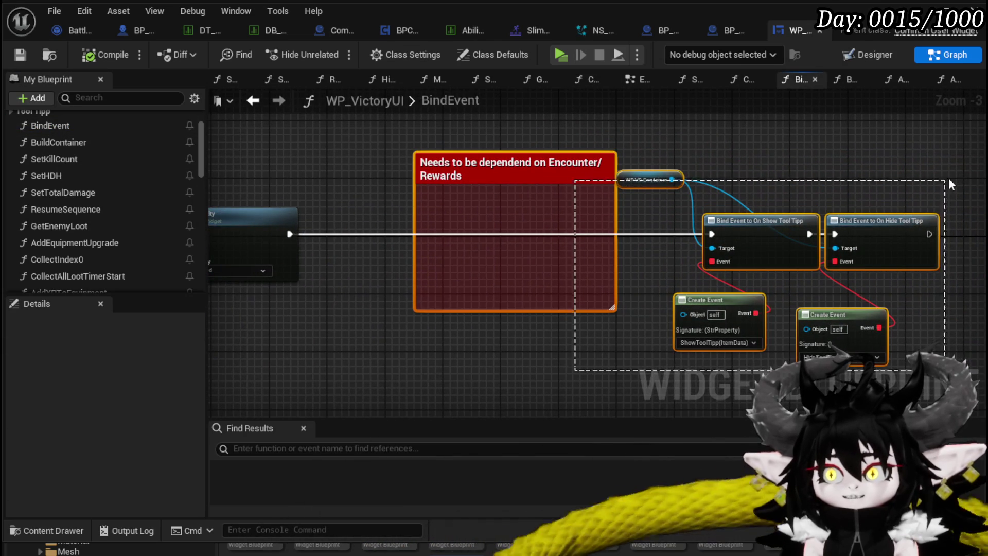
{"action": "mouse_move", "coordinate": [495, 171]}
{"action": "left_mouse_down"}
{"action": "mouse_move", "coordinate": [348, 112]}
{"action": "mouse_move", "coordinate": [264, 97]}
{"action": "mouse_move", "coordinate": [601, 223]}
{"action": "left_mouse_up"}
{"action": "left_click_drag", "start_coordinate": [540, 154], "coordinate": [942, 387]}
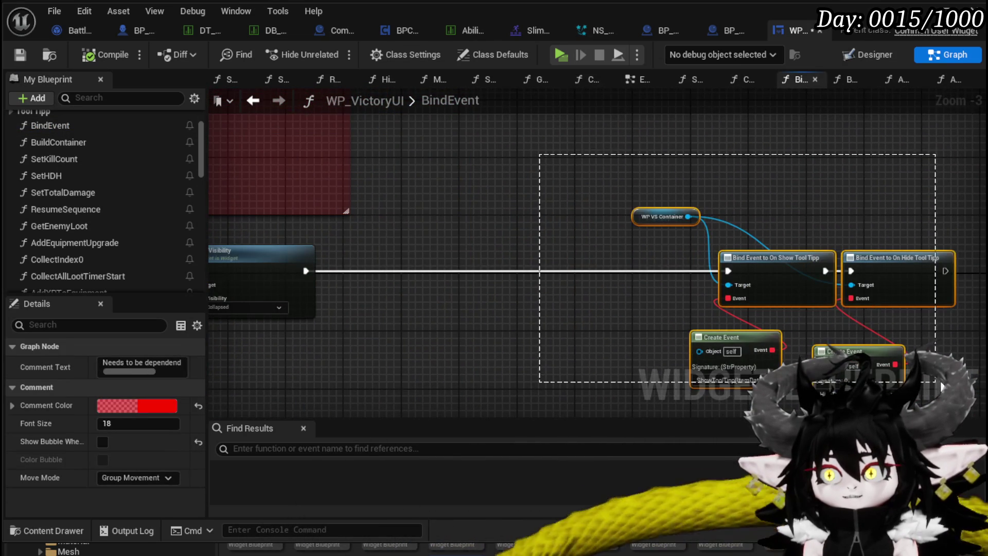
{"action": "mouse_move", "coordinate": [772, 263]}
{"action": "left_mouse_down"}
{"action": "mouse_move", "coordinate": [418, 264]}
{"action": "mouse_move", "coordinate": [640, 311]}
{"action": "left_mouse_up"}
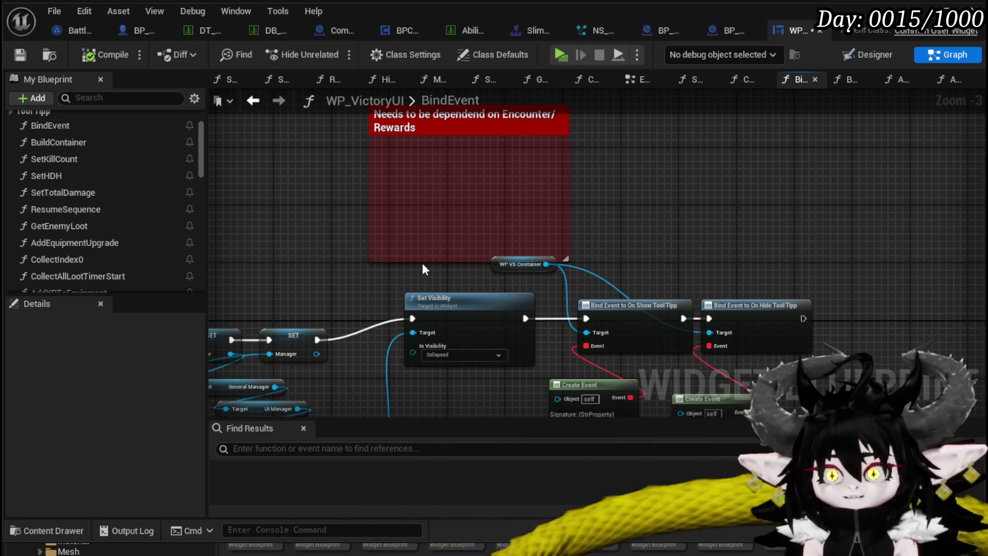
{"action": "mouse_move", "coordinate": [428, 247]}
{"action": "left_mouse_down"}
{"action": "mouse_move", "coordinate": [458, 216]}
{"action": "mouse_move", "coordinate": [478, 222]}
{"action": "left_mouse_up"}
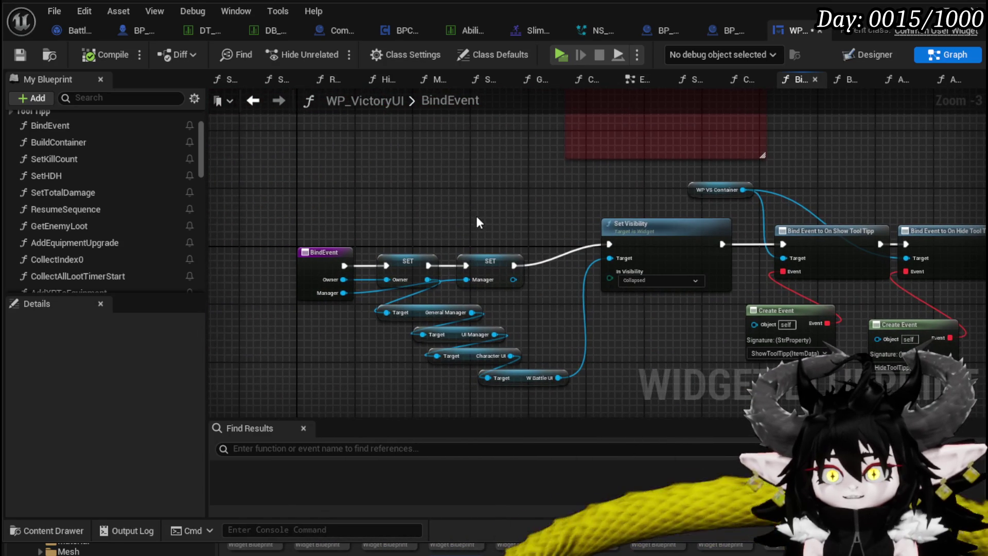
- Save WP_VictoryUI and open the BuildContainer function graph
{"action": "key", "text": "ctrl+s"}
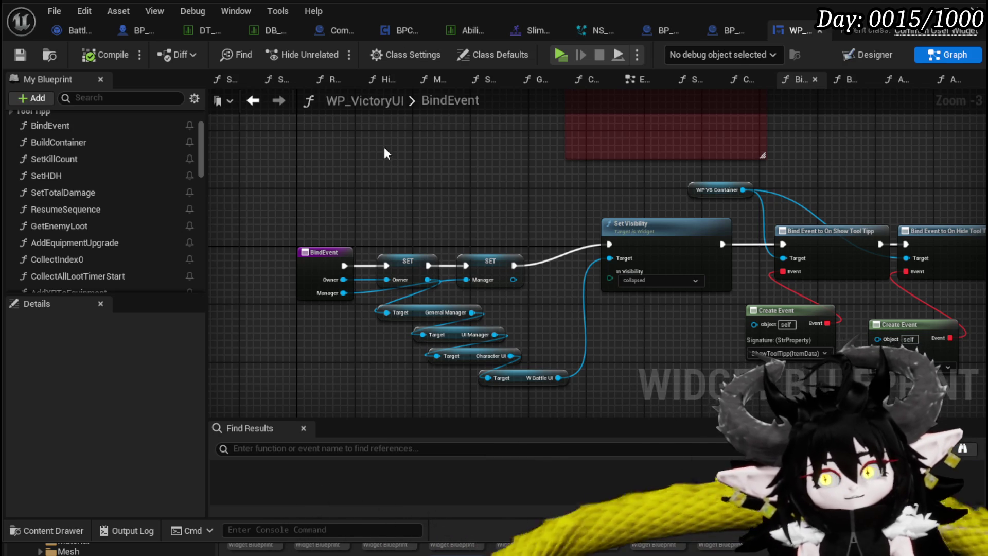
{"action": "scroll", "coordinate": [77, 163], "scroll_direction": "up", "scroll_amount": 2}
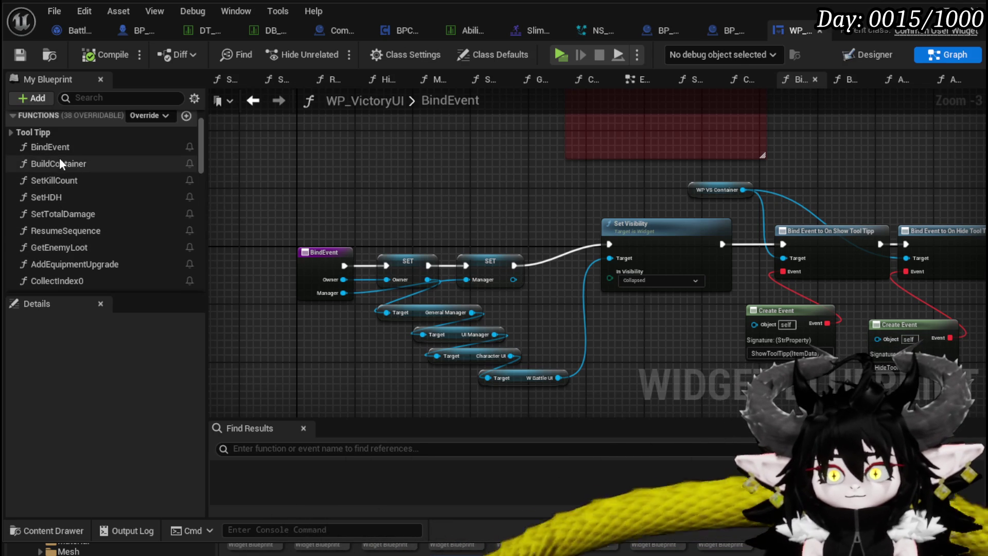
{"action": "double_click", "coordinate": [80, 165]}
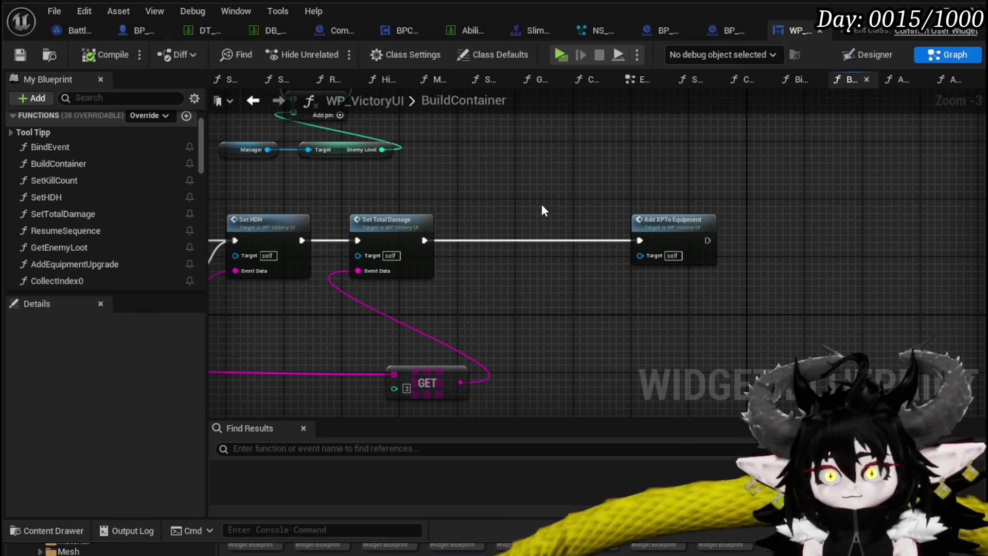
- Shift Add Objects from Map, SET and Set Kill Count about 135 px right in BuildContainer
{"action": "scroll", "coordinate": [542, 210], "scroll_direction": "down", "scroll_amount": 2}
{"action": "scroll", "coordinate": [556, 233], "scroll_direction": "up", "scroll_amount": 2}
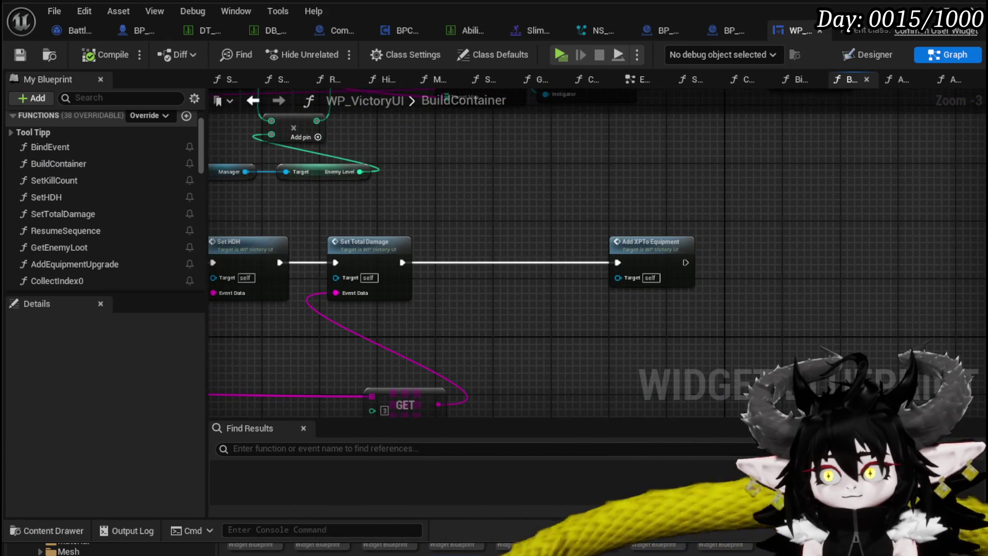
{"action": "scroll", "coordinate": [644, 209], "scroll_direction": "down", "scroll_amount": 1}
{"action": "scroll", "coordinate": [644, 209], "scroll_direction": "up", "scroll_amount": 1}
{"action": "scroll", "coordinate": [648, 212], "scroll_direction": "down", "scroll_amount": 1}
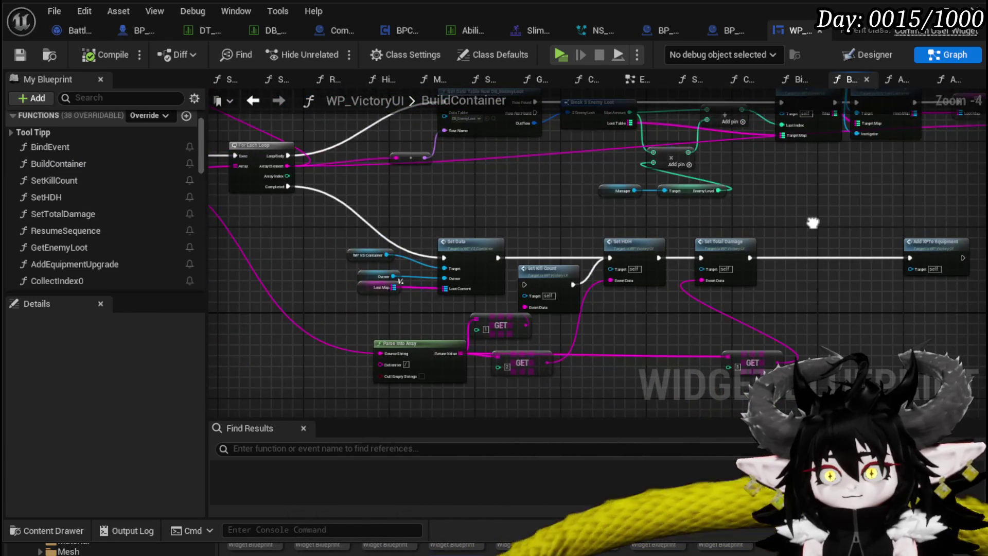
{"action": "left_click_drag", "start_coordinate": [812, 222], "coordinate": [891, 295]}
{"action": "mouse_move", "coordinate": [443, 209]}
{"action": "left_mouse_down"}
{"action": "mouse_move", "coordinate": [725, 269]}
{"action": "mouse_move", "coordinate": [684, 281]}
{"action": "left_mouse_up"}
{"action": "scroll", "coordinate": [477, 206], "scroll_direction": "down", "scroll_amount": 2}
{"action": "left_click_drag", "start_coordinate": [477, 206], "coordinate": [539, 249]}
{"action": "scroll", "coordinate": [527, 307], "scroll_direction": "up", "scroll_amount": 4}
{"action": "mouse_move", "coordinate": [527, 308]}
{"action": "left_mouse_down"}
{"action": "mouse_move", "coordinate": [465, 335]}
{"action": "mouse_move", "coordinate": [400, 331]}
{"action": "left_mouse_up"}
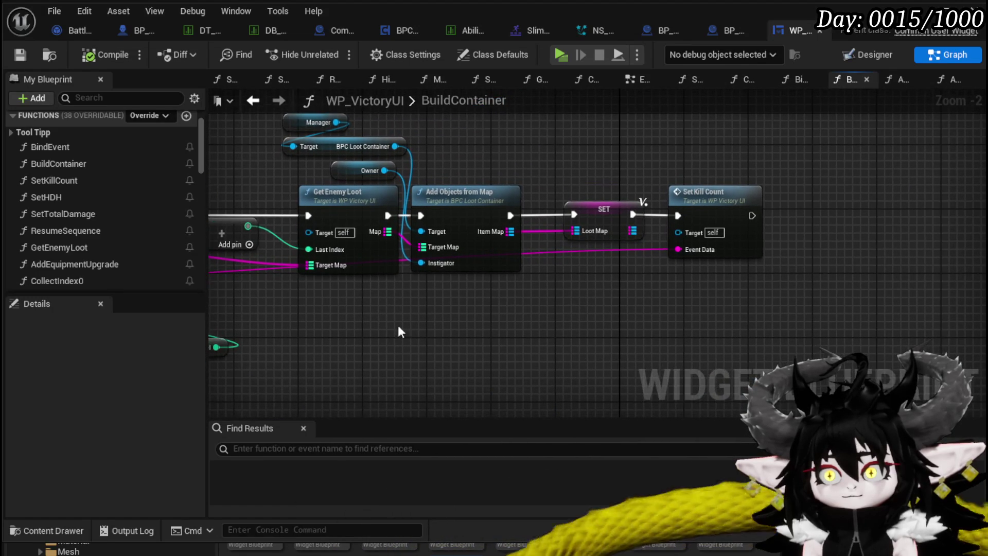
{"action": "left_click_drag", "start_coordinate": [500, 296], "coordinate": [690, 206]}
{"action": "left_click_drag", "start_coordinate": [477, 194], "coordinate": [547, 191]}
- Nudge the Manager, Target and Owner getters, Loot Map and Add XP To Equipment, then open AddXPToEquipment
{"action": "left_click_drag", "start_coordinate": [304, 129], "coordinate": [386, 187]}
{"action": "mouse_move", "coordinate": [364, 149]}
{"action": "left_mouse_down"}
{"action": "mouse_move", "coordinate": [453, 219]}
{"action": "mouse_move", "coordinate": [421, 207]}
{"action": "mouse_move", "coordinate": [691, 173]}
{"action": "left_mouse_up"}
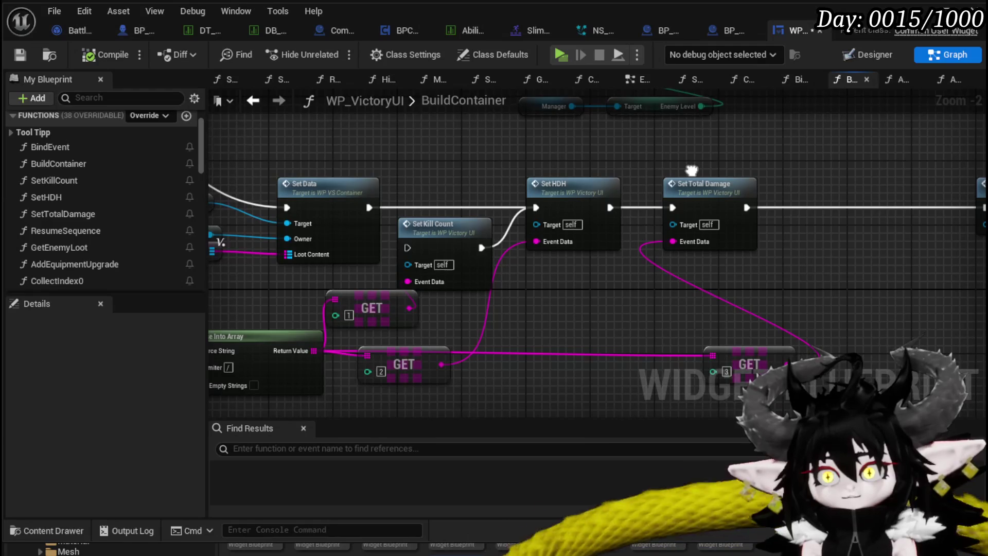
{"action": "left_click_drag", "start_coordinate": [421, 172], "coordinate": [583, 147]}
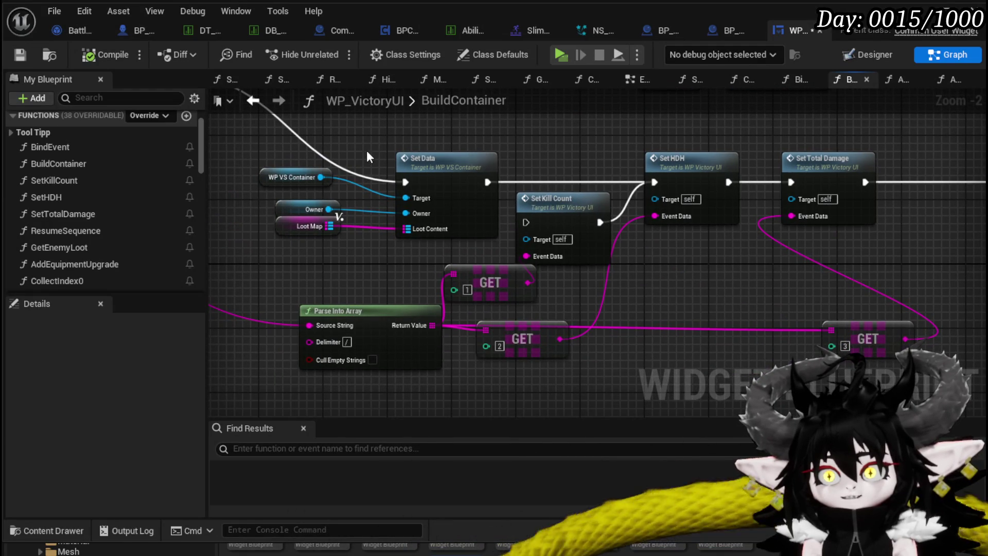
{"action": "mouse_move", "coordinate": [279, 219]}
{"action": "left_mouse_down"}
{"action": "mouse_move", "coordinate": [301, 250]}
{"action": "mouse_move", "coordinate": [277, 236]}
{"action": "mouse_move", "coordinate": [338, 260]}
{"action": "mouse_move", "coordinate": [265, 269]}
{"action": "mouse_move", "coordinate": [347, 174]}
{"action": "left_mouse_up"}
{"action": "mouse_move", "coordinate": [706, 224]}
{"action": "left_mouse_down"}
{"action": "mouse_move", "coordinate": [535, 214]}
{"action": "mouse_move", "coordinate": [581, 203]}
{"action": "mouse_move", "coordinate": [551, 166]}
{"action": "mouse_move", "coordinate": [565, 153]}
{"action": "mouse_move", "coordinate": [353, 209]}
{"action": "mouse_move", "coordinate": [397, 190]}
{"action": "mouse_move", "coordinate": [681, 169]}
{"action": "left_mouse_up"}
{"action": "double_click", "coordinate": [535, 203]}
{"action": "left_click_drag", "start_coordinate": [681, 169], "coordinate": [663, 142]}
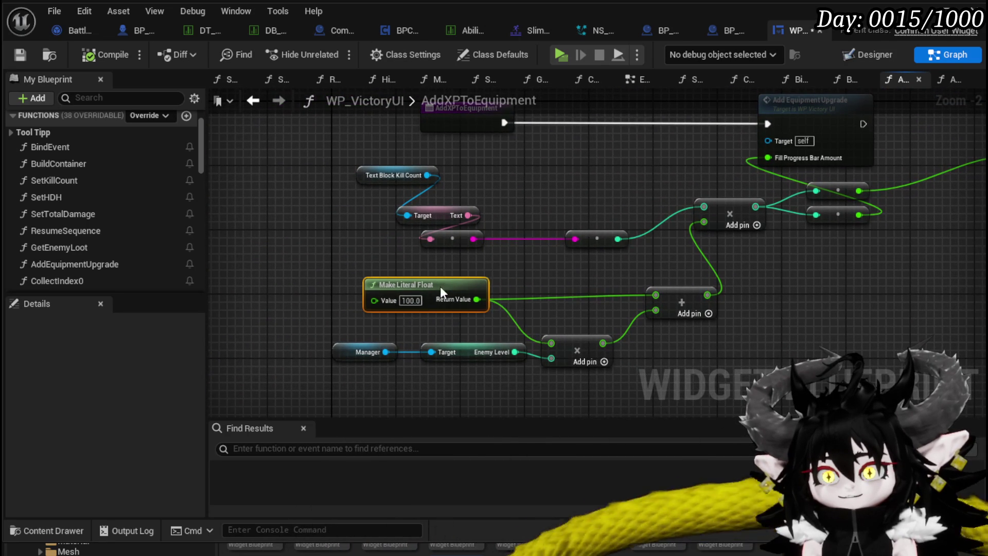
- Survey the AddXPToEquipment XP calculation nodes and bring the entry node into view
{"action": "mouse_move", "coordinate": [547, 264]}
{"action": "left_mouse_down"}
{"action": "mouse_move", "coordinate": [453, 281]}
{"action": "mouse_move", "coordinate": [455, 265]}
{"action": "left_mouse_up"}
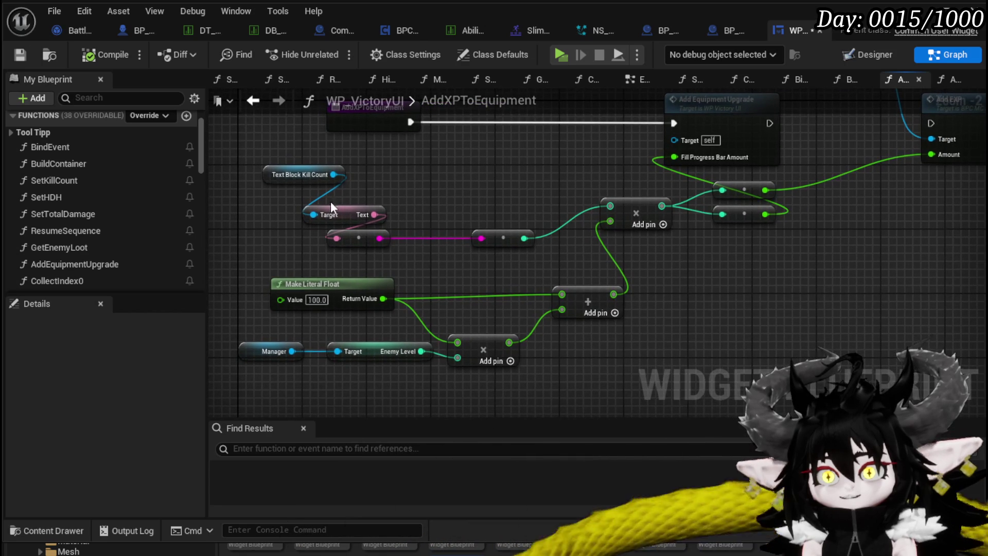
{"action": "mouse_move", "coordinate": [220, 173]}
{"action": "left_mouse_down"}
{"action": "mouse_move", "coordinate": [534, 317]}
{"action": "mouse_move", "coordinate": [762, 357]}
{"action": "left_mouse_up"}
{"action": "mouse_move", "coordinate": [782, 307]}
{"action": "left_mouse_down"}
{"action": "mouse_move", "coordinate": [700, 345]}
{"action": "mouse_move", "coordinate": [744, 317]}
{"action": "left_mouse_up"}
{"action": "left_click", "coordinate": [467, 183]}
{"action": "mouse_move", "coordinate": [467, 183]}
{"action": "left_mouse_down"}
{"action": "mouse_move", "coordinate": [325, 203]}
{"action": "mouse_move", "coordinate": [284, 222]}
{"action": "mouse_move", "coordinate": [411, 190]}
{"action": "mouse_move", "coordinate": [514, 188]}
{"action": "left_mouse_up"}
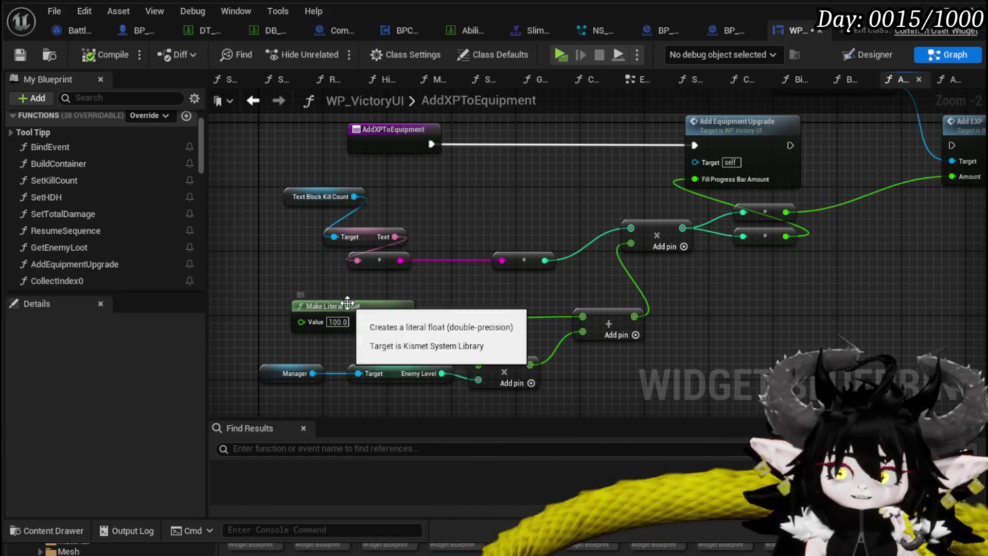
{"action": "left_click", "coordinate": [366, 307]}
{"action": "left_click", "coordinate": [428, 296]}
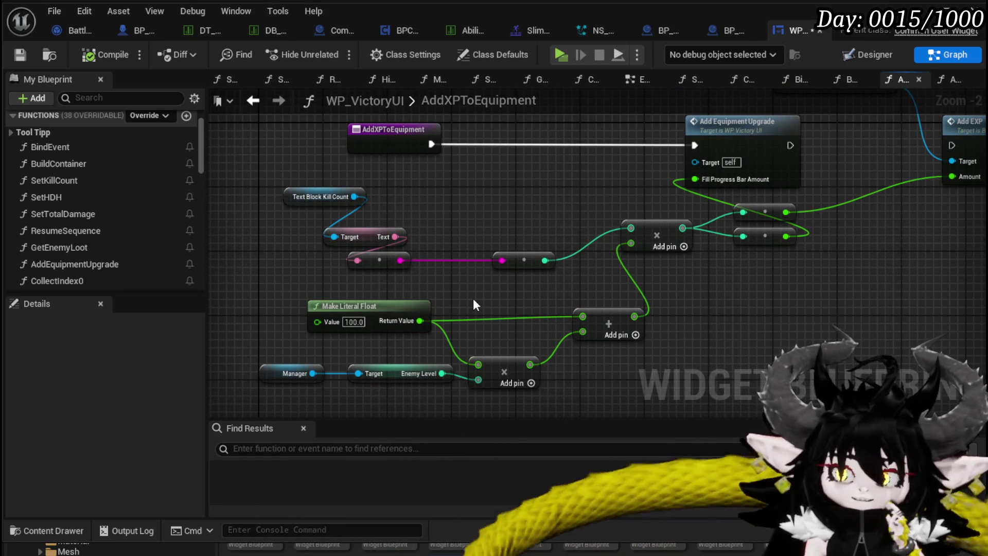
{"action": "mouse_move", "coordinate": [474, 298]}
{"action": "left_mouse_down"}
{"action": "mouse_move", "coordinate": [444, 304]}
{"action": "mouse_move", "coordinate": [514, 239]}
{"action": "mouse_move", "coordinate": [521, 301]}
{"action": "left_mouse_up"}
{"action": "mouse_move", "coordinate": [437, 117]}
{"action": "left_mouse_down"}
{"action": "mouse_move", "coordinate": [386, 124]}
{"action": "mouse_move", "coordinate": [352, 144]}
{"action": "left_mouse_up"}
- Add a breakpoint on the AddXPToEquipment entry node and return to the level editor
{"action": "left_click", "coordinate": [351, 162]}
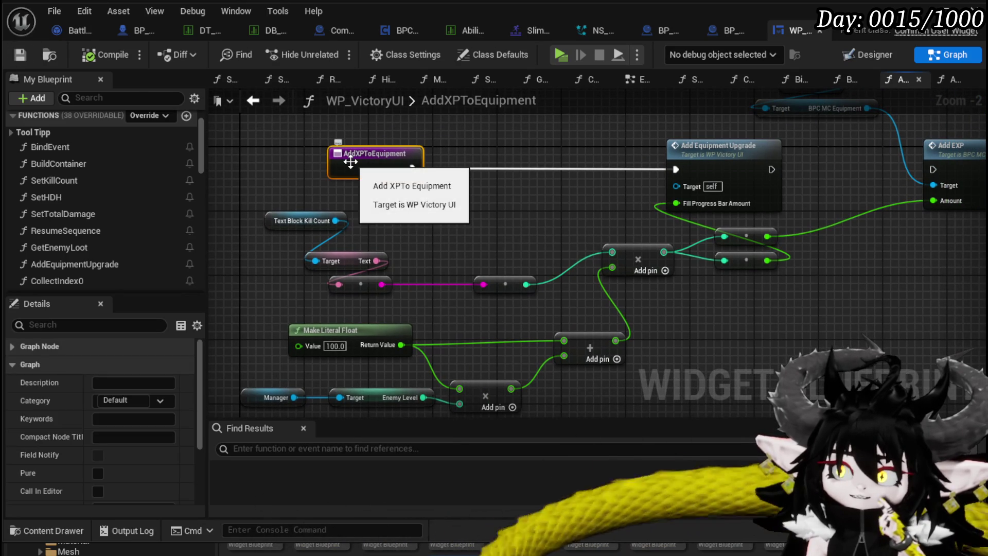
{"action": "right_click", "coordinate": [350, 161]}
{"action": "left_click", "coordinate": [403, 448]}
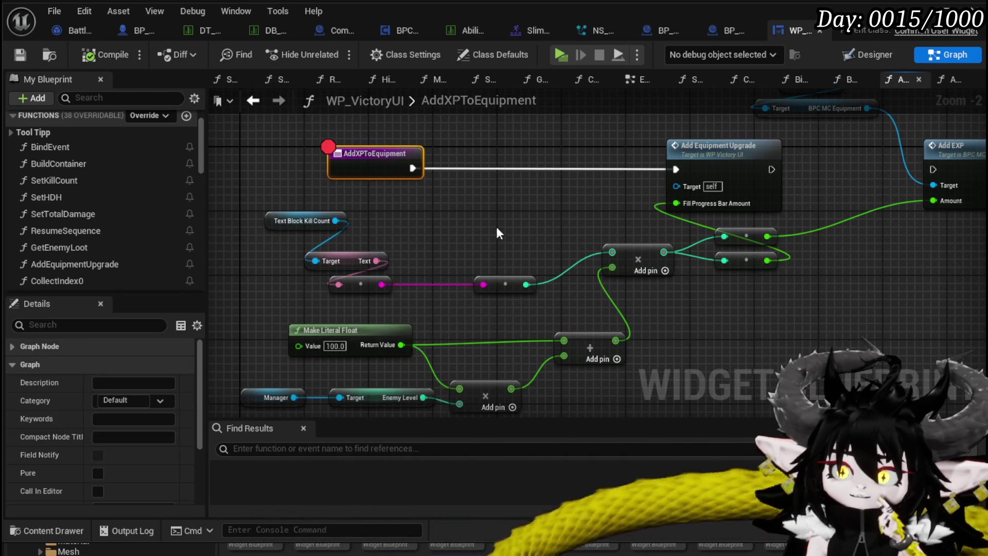
{"action": "left_click", "coordinate": [497, 228]}
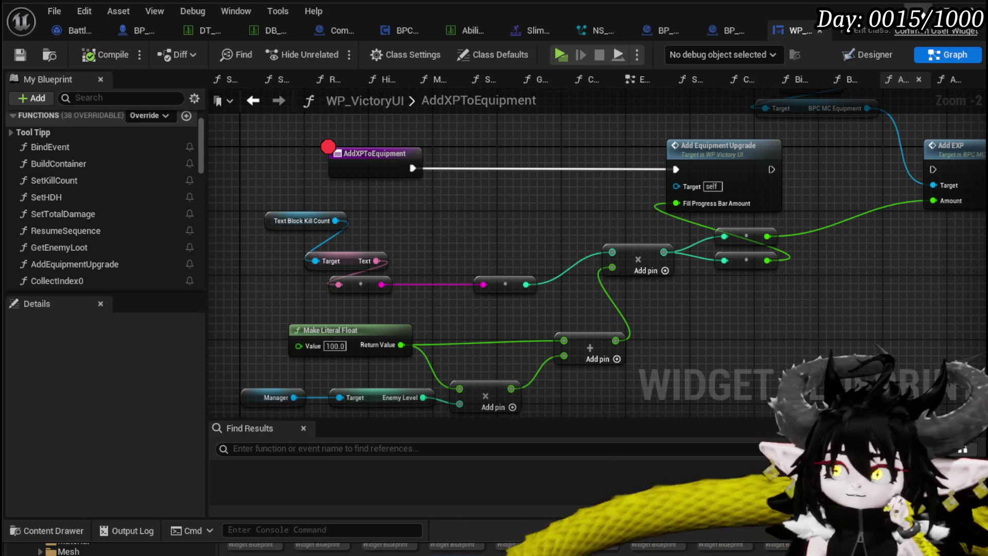
{"action": "key", "text": "alt+Tab"}
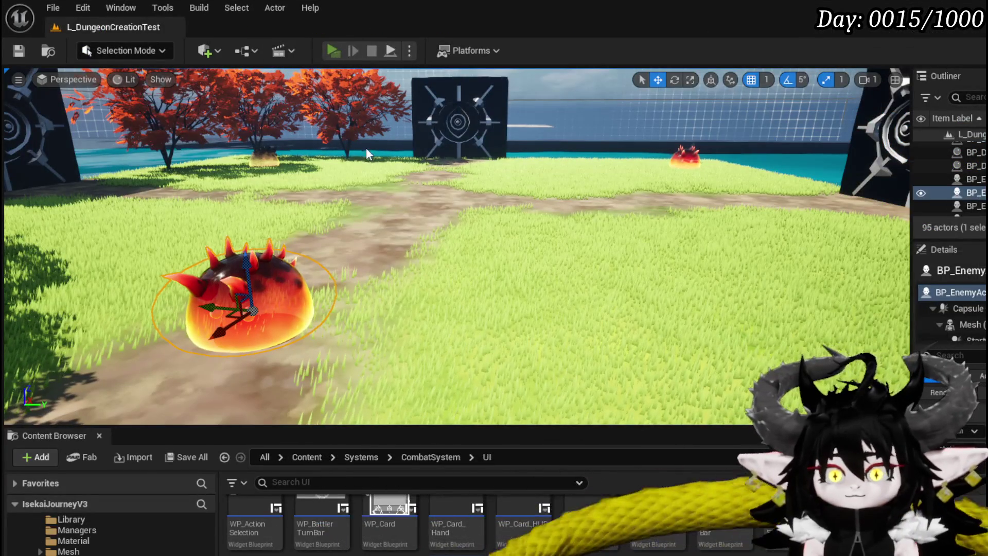
- Play-test a battle, casting a water spell at the slime and playing a buff card until the breakpoint hits
{"action": "key", "text": "alt+p"}
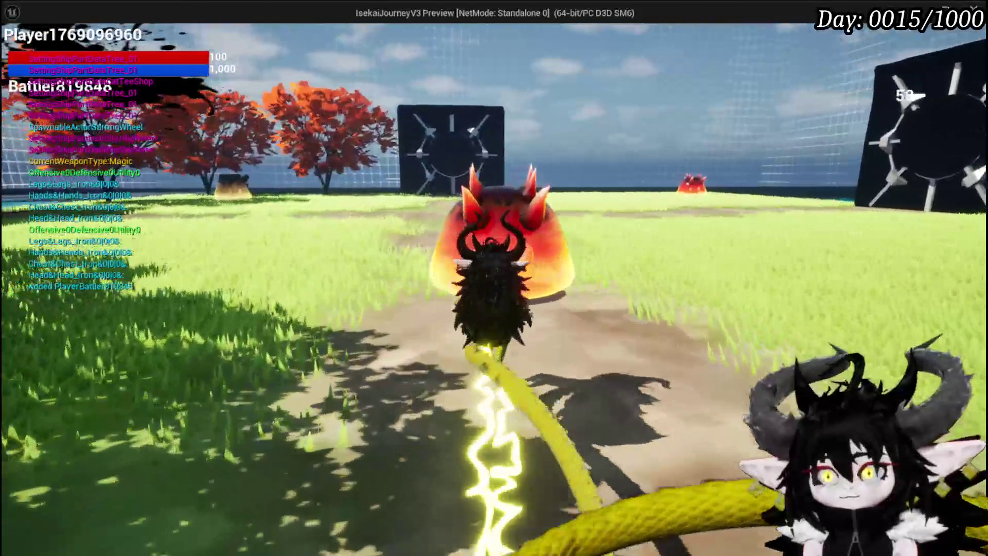
{"action": "left_click", "coordinate": [494, 278]}
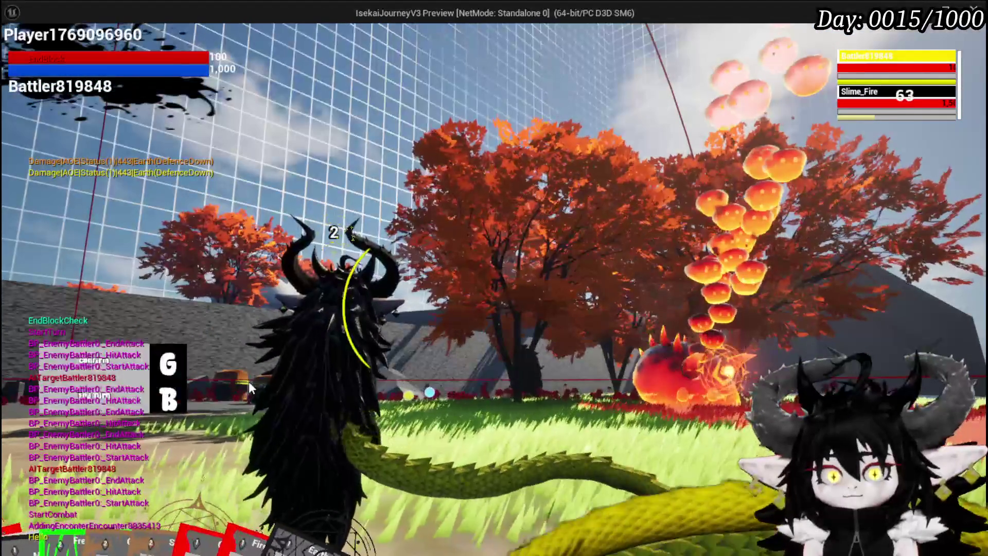
{"action": "key", "text": "g"}
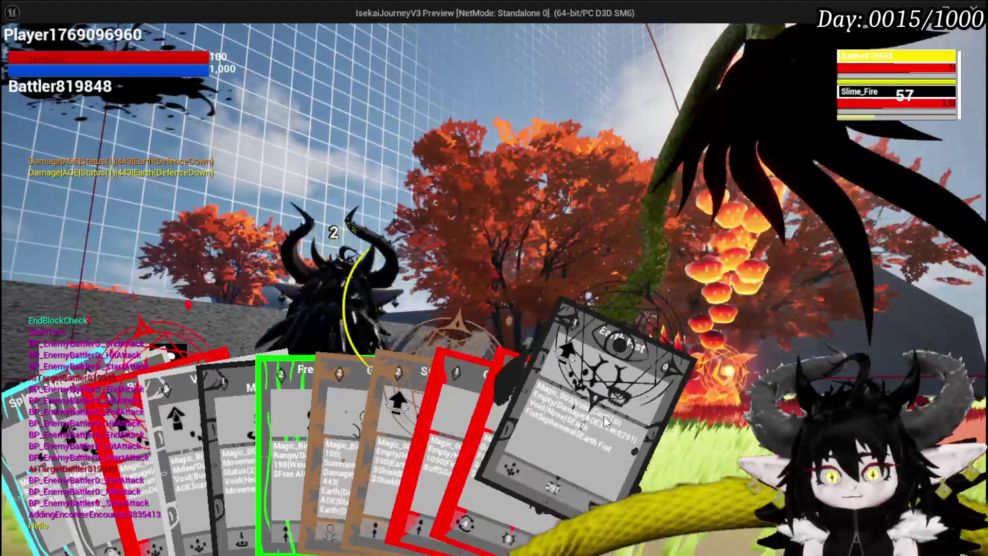
{"action": "left_click", "coordinate": [468, 410]}
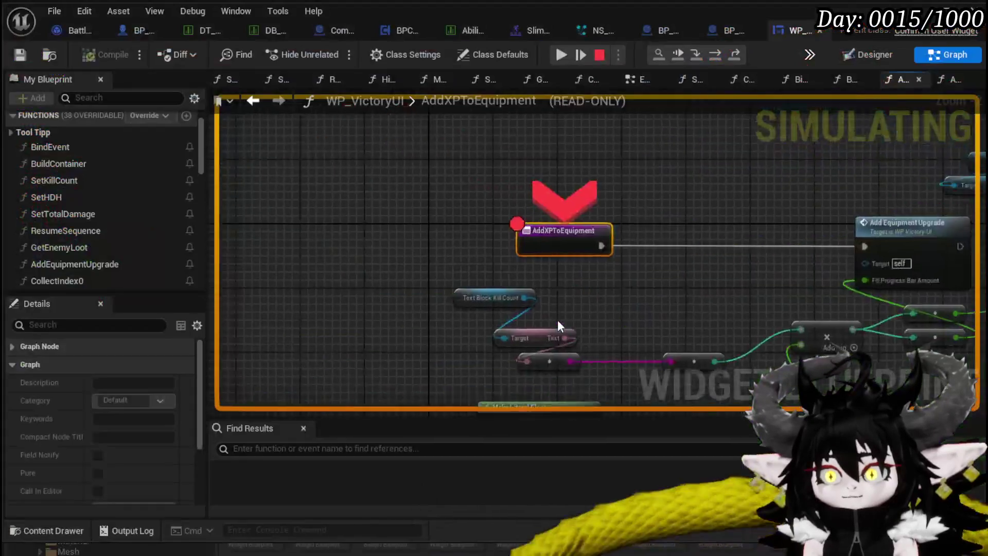
{"action": "scroll", "coordinate": [661, 324], "scroll_direction": "up", "scroll_amount": 2}
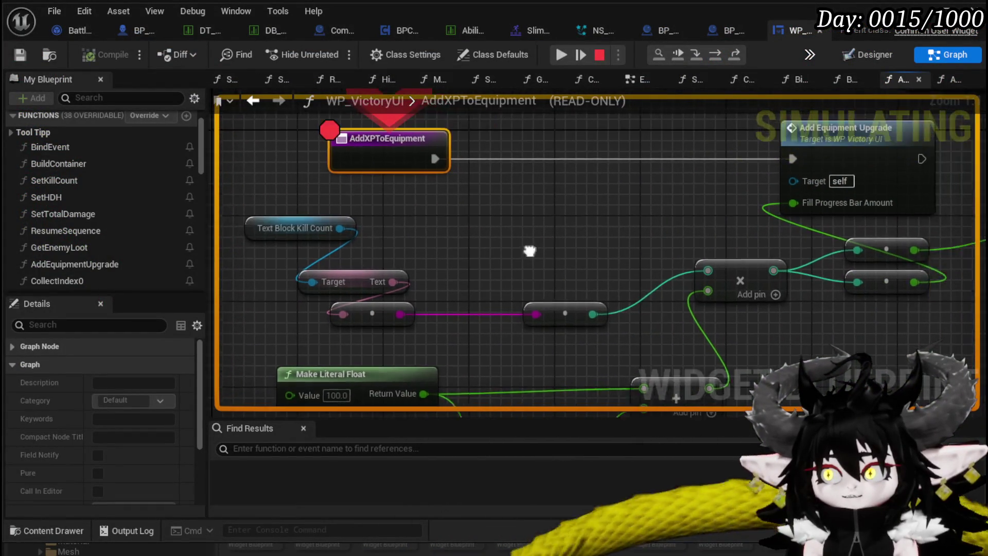
- Step execution on to Add Equipment Upgrade and inspect pin values along the XP math nodes
{"action": "left_click", "coordinate": [714, 54]}
{"action": "mouse_move", "coordinate": [631, 148]}
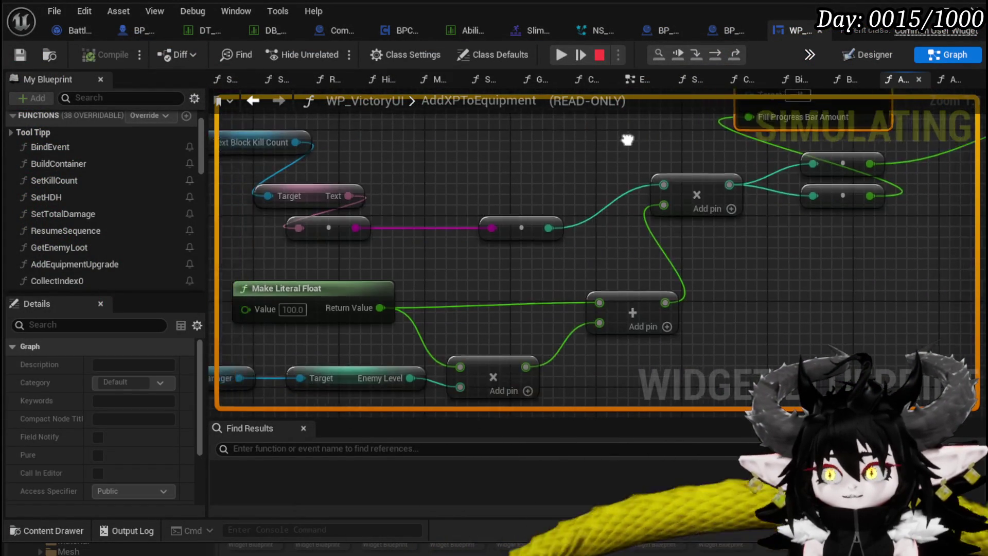
{"action": "mouse_move", "coordinate": [449, 233]}
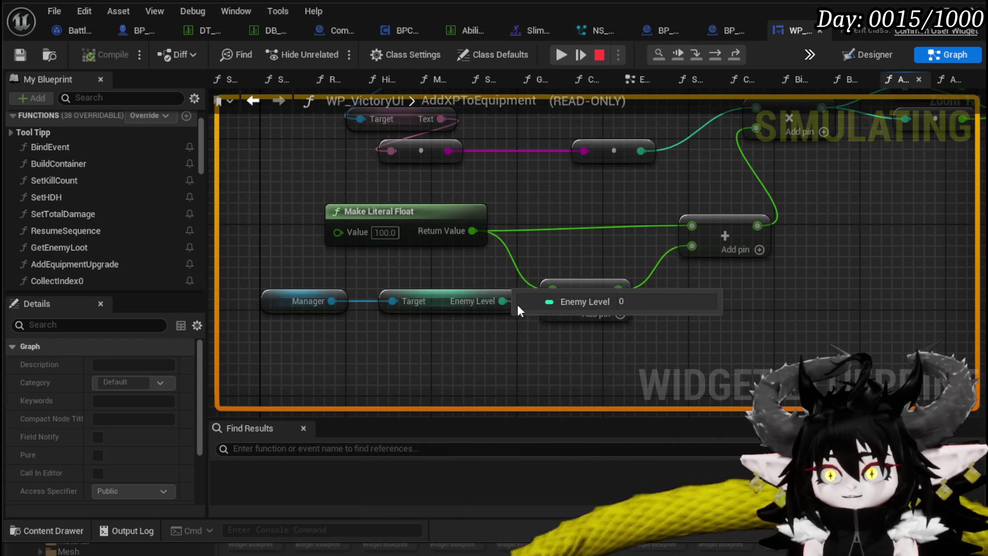
{"action": "left_click_drag", "start_coordinate": [549, 216], "coordinate": [517, 266]}
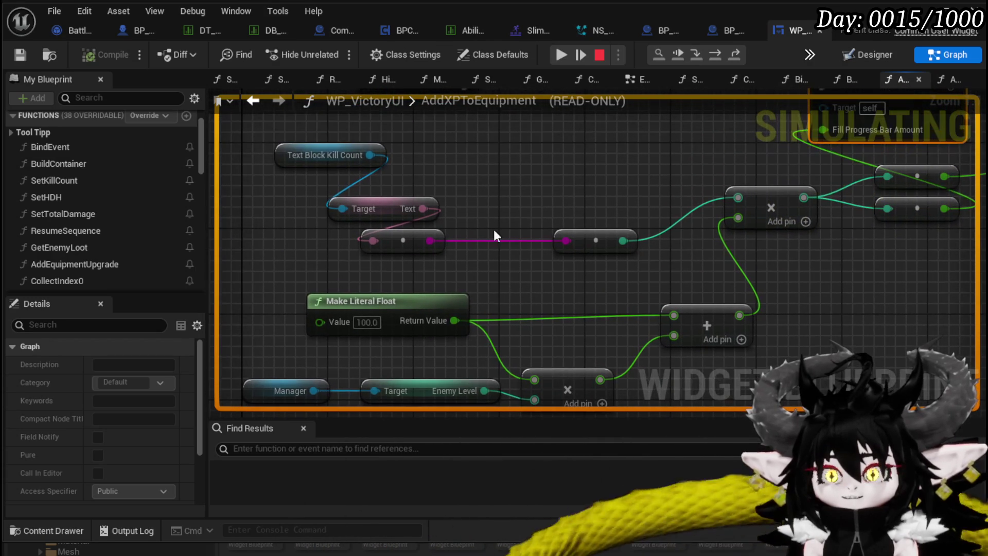
{"action": "left_click_drag", "start_coordinate": [512, 185], "coordinate": [494, 318]}
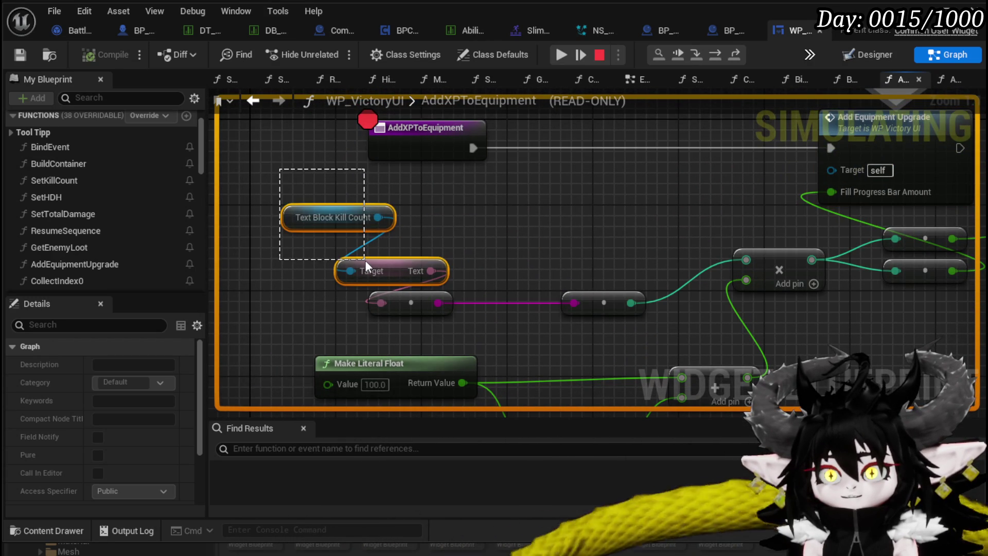
- Check the Text Block Kill Count nodes and resume the paused play session
{"action": "left_click_drag", "start_coordinate": [365, 261], "coordinate": [366, 260]}
{"action": "mouse_move", "coordinate": [484, 230]}
{"action": "left_mouse_down"}
{"action": "mouse_move", "coordinate": [390, 274]}
{"action": "mouse_move", "coordinate": [512, 216]}
{"action": "mouse_move", "coordinate": [502, 289]}
{"action": "mouse_move", "coordinate": [511, 291]}
{"action": "left_mouse_up"}
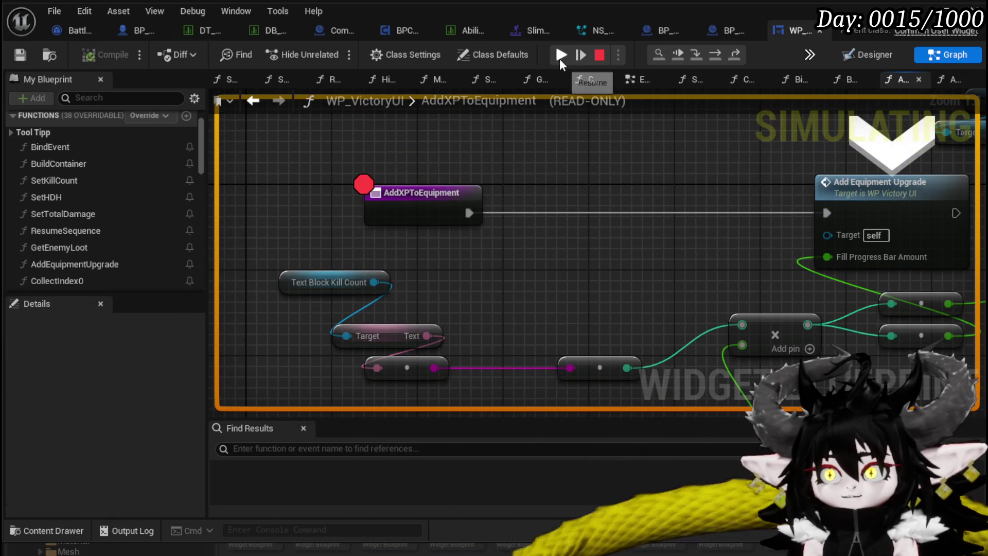
{"action": "left_click", "coordinate": [560, 58]}
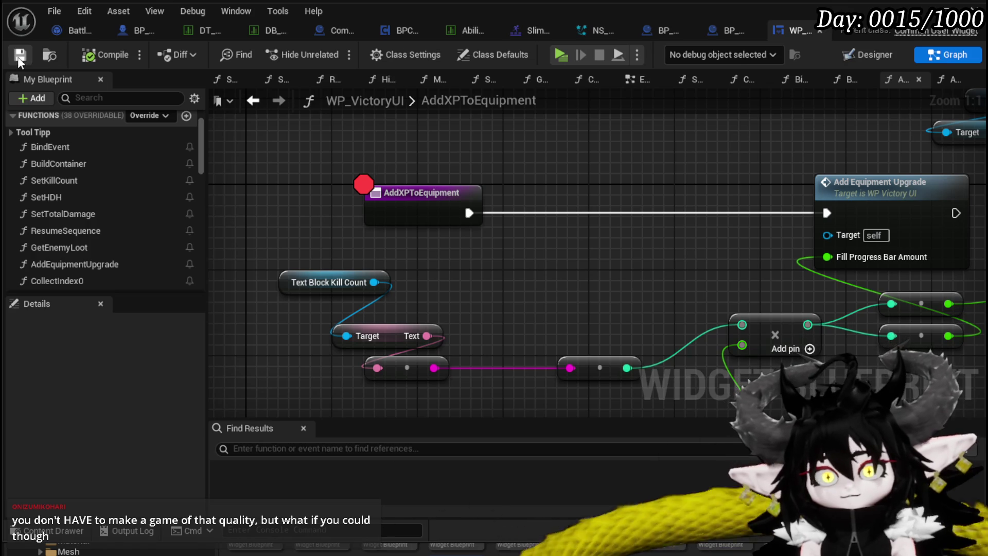
{"action": "scroll", "coordinate": [592, 156], "scroll_direction": "down", "scroll_amount": 2}
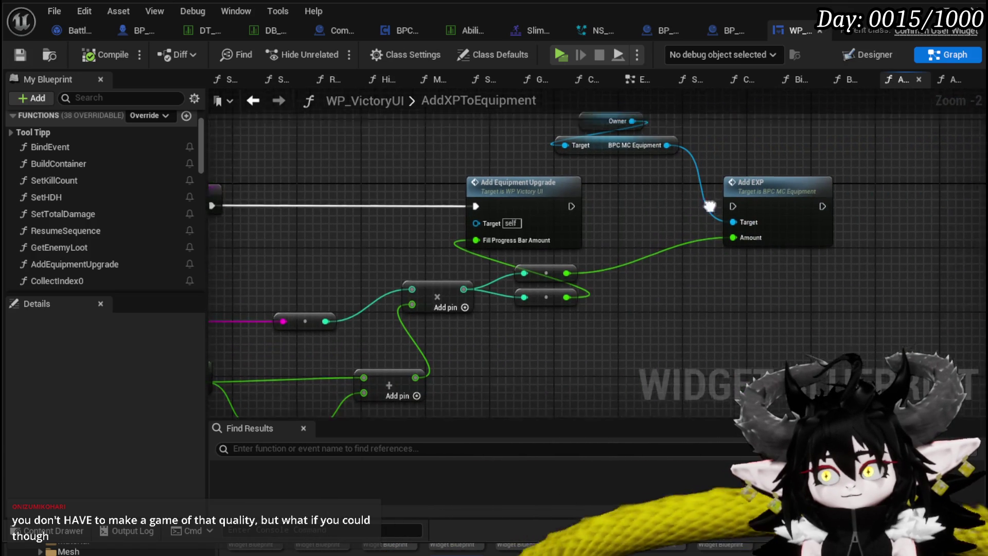
- Move the Owner and BPC MC Equipment getters with Add EXP left and down toward Add Equipment Upgrade
{"action": "left_click", "coordinate": [579, 194]}
{"action": "left_click", "coordinate": [574, 172], "text": "ctrl"}
{"action": "mouse_move", "coordinate": [558, 196]}
{"action": "left_mouse_down"}
{"action": "mouse_move", "coordinate": [718, 213]}
{"action": "mouse_move", "coordinate": [674, 242]}
{"action": "mouse_move", "coordinate": [657, 275]}
{"action": "mouse_move", "coordinate": [566, 293]}
{"action": "left_mouse_up"}
{"action": "left_click", "coordinate": [737, 234], "text": "ctrl"}
{"action": "left_click", "coordinate": [670, 154], "text": "ctrl"}
{"action": "left_click", "coordinate": [684, 178], "text": "ctrl"}
{"action": "left_click_drag", "start_coordinate": [669, 203], "coordinate": [644, 283]}
{"action": "left_click_drag", "start_coordinate": [472, 278], "coordinate": [669, 221]}
{"action": "scroll", "coordinate": [325, 338], "scroll_direction": "down", "scroll_amount": 1}
- Reposition the left node group and review the rearranged AddXPToEquipment graph
{"action": "mouse_move", "coordinate": [299, 346]}
{"action": "left_mouse_down"}
{"action": "mouse_move", "coordinate": [675, 180]}
{"action": "mouse_move", "coordinate": [652, 270]}
{"action": "left_mouse_up"}
{"action": "left_click", "coordinate": [642, 230]}
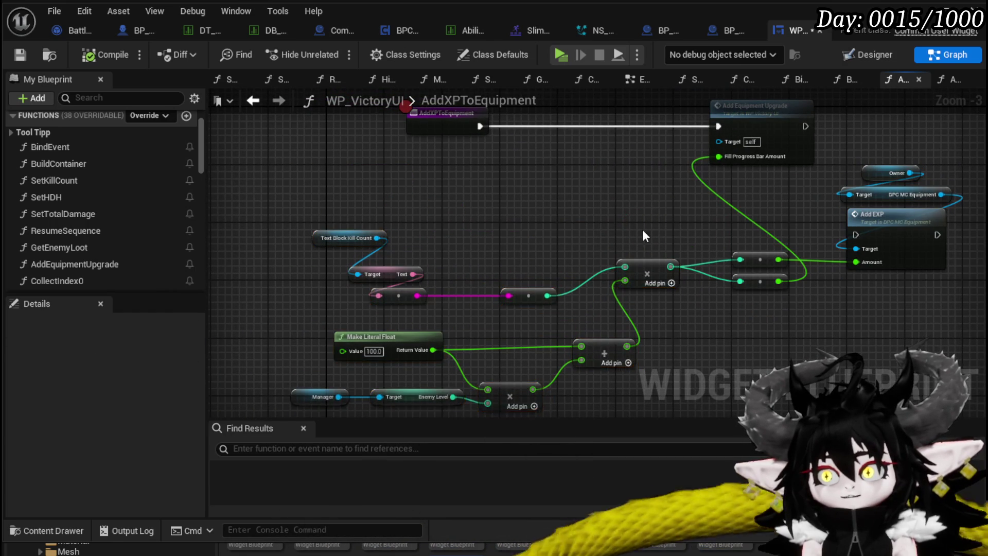
{"action": "left_click_drag", "start_coordinate": [642, 229], "coordinate": [647, 237]}
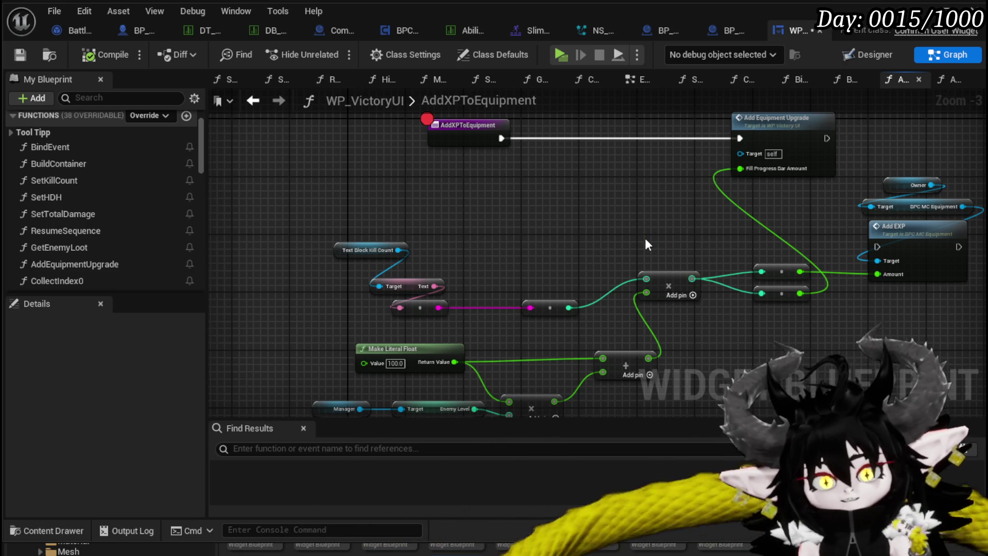
{"action": "mouse_move", "coordinate": [650, 218]}
{"action": "left_mouse_down"}
{"action": "mouse_move", "coordinate": [543, 232]}
{"action": "mouse_move", "coordinate": [661, 225]}
{"action": "left_mouse_up"}
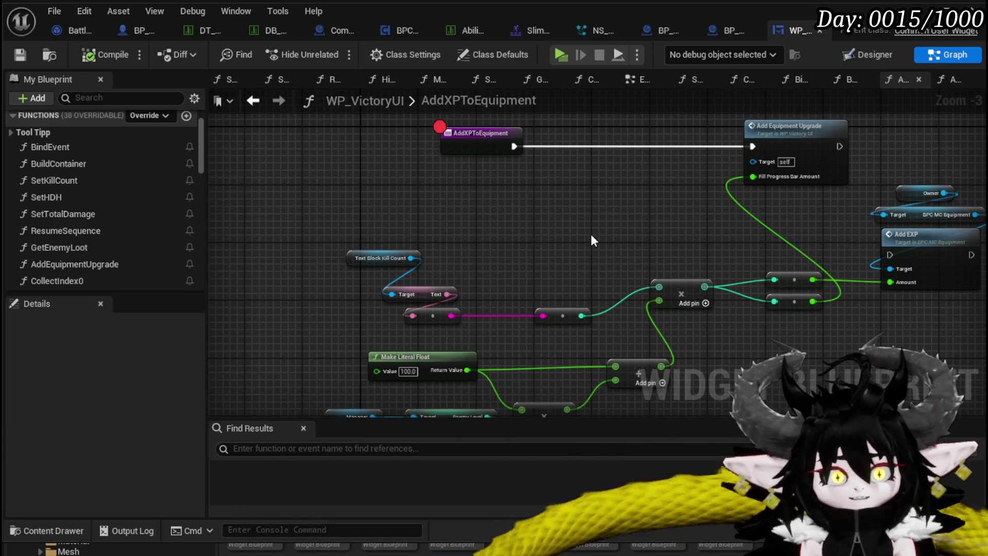
{"action": "left_click_drag", "start_coordinate": [591, 238], "coordinate": [534, 216]}
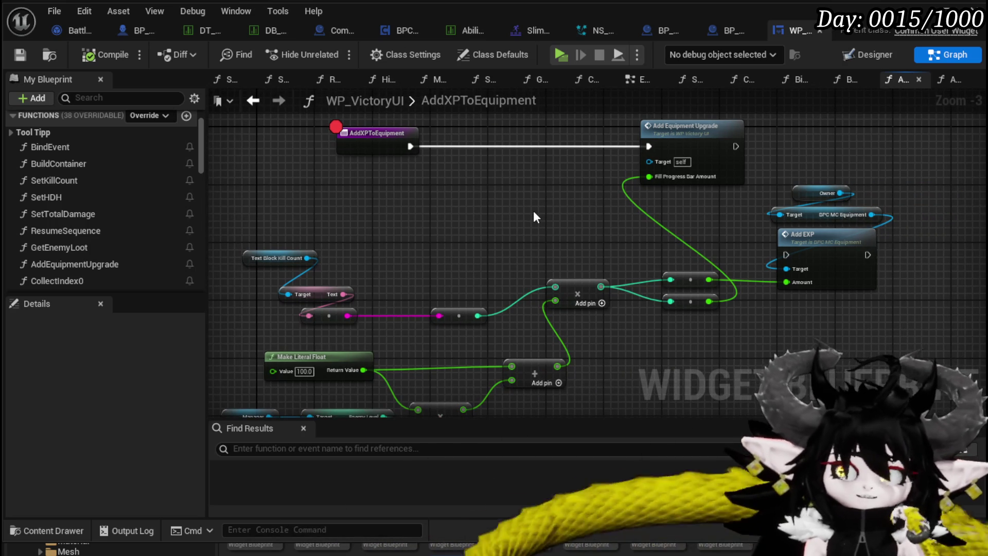
{"action": "left_click_drag", "start_coordinate": [534, 212], "coordinate": [475, 216]}
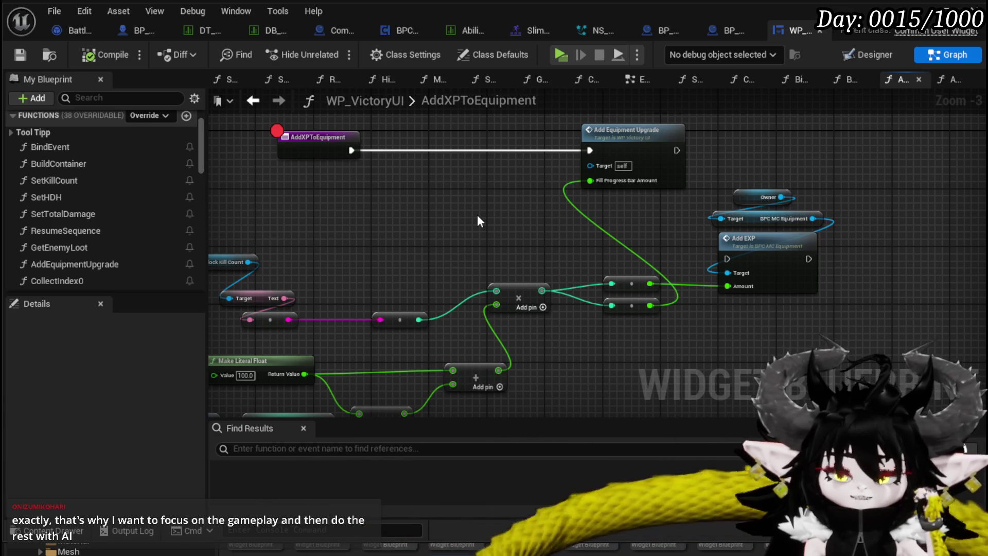
{"action": "left_click_drag", "start_coordinate": [491, 217], "coordinate": [486, 231]}
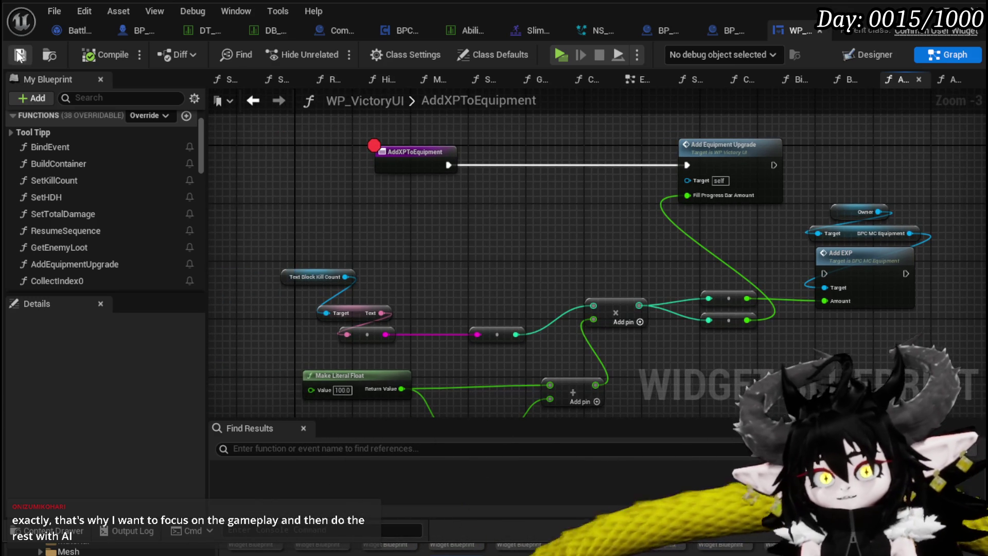
- Pack the graph's nodes up and left and place the Add EXP group below Add Equipment Upgrade
{"action": "scroll", "coordinate": [553, 139], "scroll_direction": "up", "scroll_amount": 2}
{"action": "mouse_move", "coordinate": [536, 260]}
{"action": "left_mouse_down"}
{"action": "mouse_move", "coordinate": [571, 167]}
{"action": "mouse_move", "coordinate": [680, 163]}
{"action": "mouse_move", "coordinate": [626, 170]}
{"action": "left_mouse_up"}
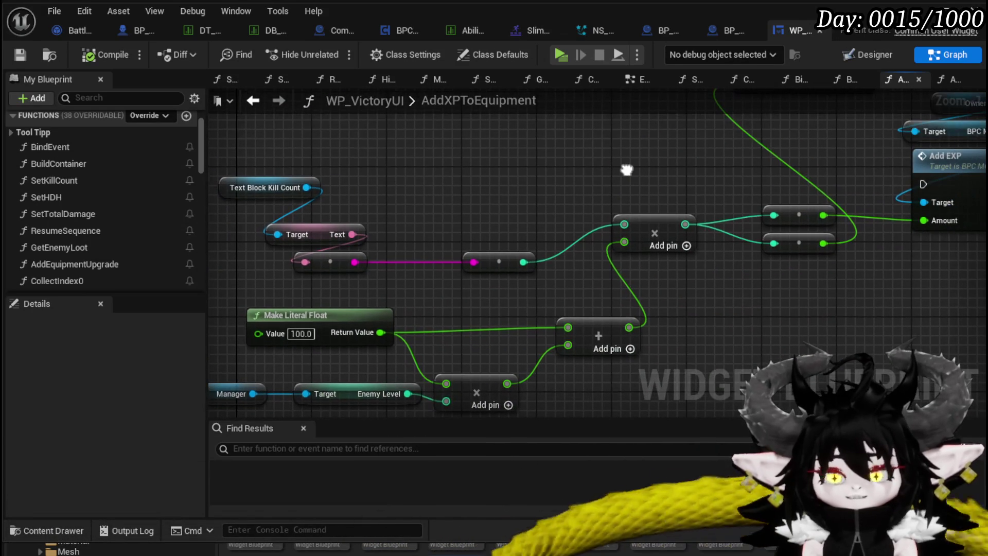
{"action": "scroll", "coordinate": [626, 169], "scroll_direction": "down", "scroll_amount": 2}
{"action": "left_click_drag", "start_coordinate": [430, 245], "coordinate": [761, 372]}
{"action": "mouse_move", "coordinate": [759, 213]}
{"action": "left_mouse_down"}
{"action": "mouse_move", "coordinate": [681, 166]}
{"action": "mouse_move", "coordinate": [658, 129]}
{"action": "left_mouse_up"}
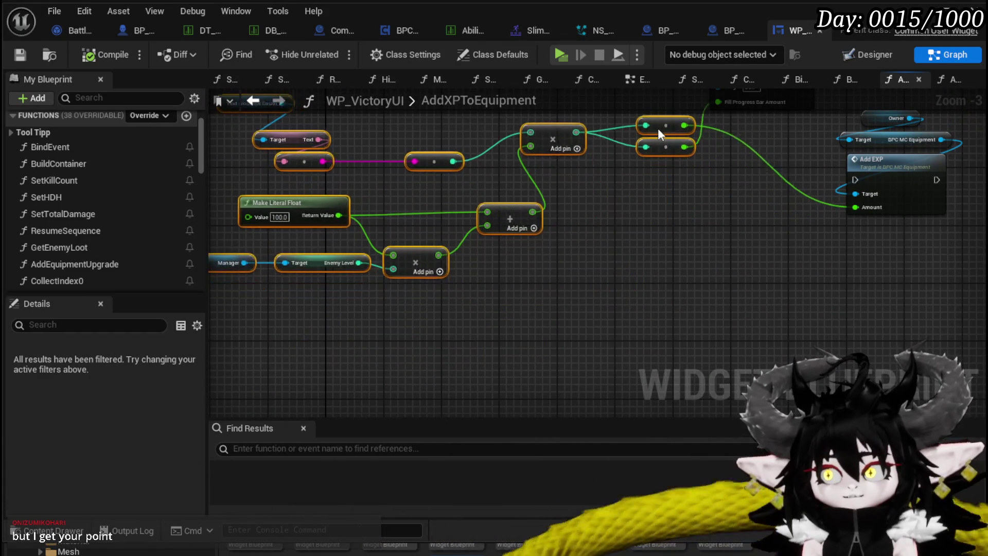
{"action": "mouse_move", "coordinate": [721, 186]}
{"action": "left_mouse_down"}
{"action": "mouse_move", "coordinate": [782, 263]}
{"action": "mouse_move", "coordinate": [626, 296]}
{"action": "mouse_move", "coordinate": [653, 306]}
{"action": "left_mouse_up"}
{"action": "left_click_drag", "start_coordinate": [523, 198], "coordinate": [638, 222]}
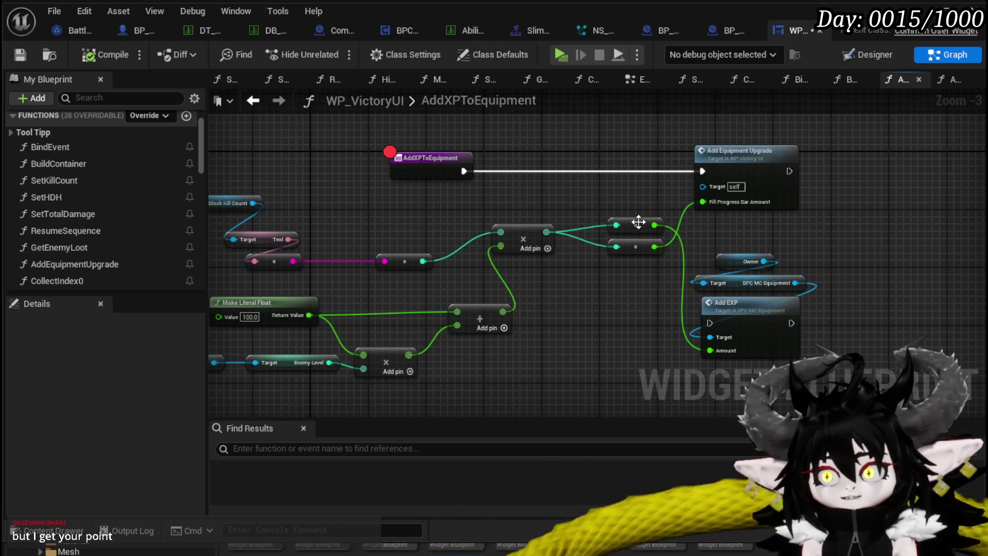
- Line the reroute nodes up with the multiply output and Add EXP, then save all
{"action": "left_click_drag", "start_coordinate": [644, 308], "coordinate": [646, 343]}
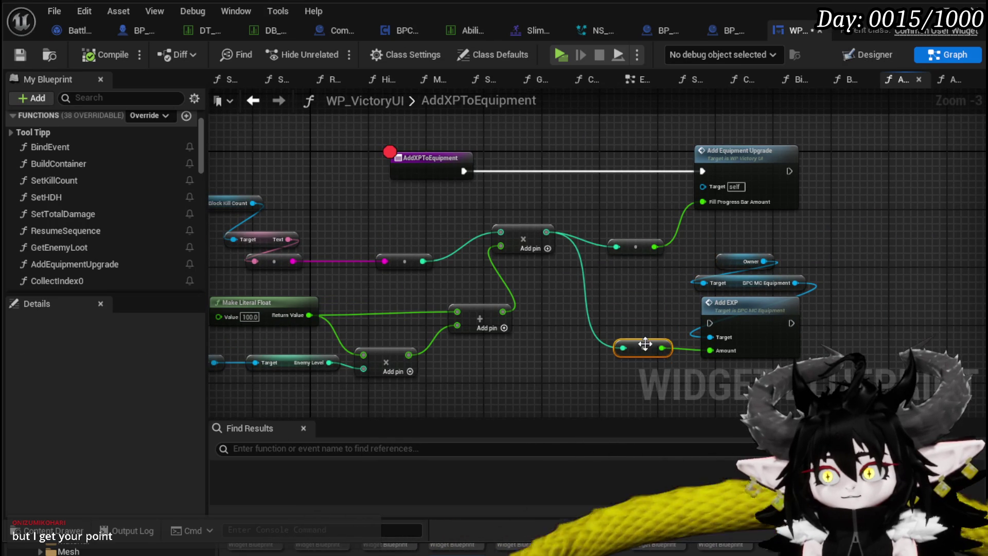
{"action": "left_click_drag", "start_coordinate": [637, 248], "coordinate": [632, 230]}
{"action": "left_click_drag", "start_coordinate": [631, 276], "coordinate": [675, 258]}
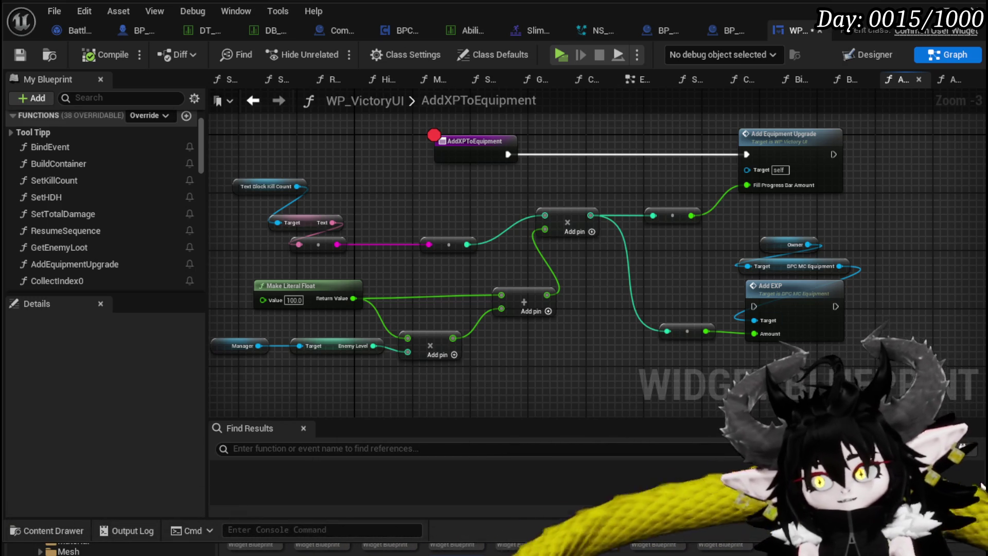
{"action": "key", "text": "ctrl+shift+s"}
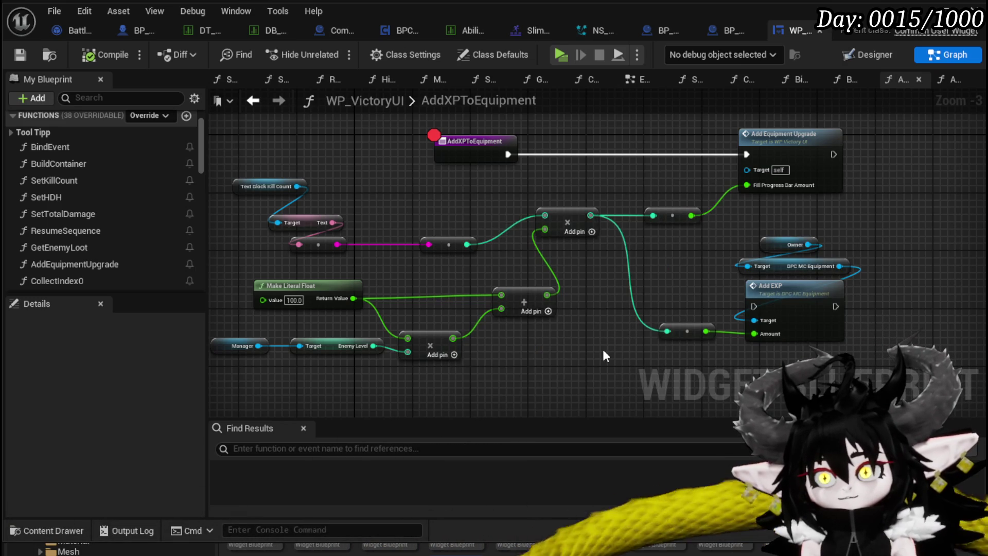
{"action": "scroll", "coordinate": [448, 206], "scroll_direction": "down", "scroll_amount": 2}
{"action": "left_click_drag", "start_coordinate": [317, 123], "coordinate": [685, 288]}
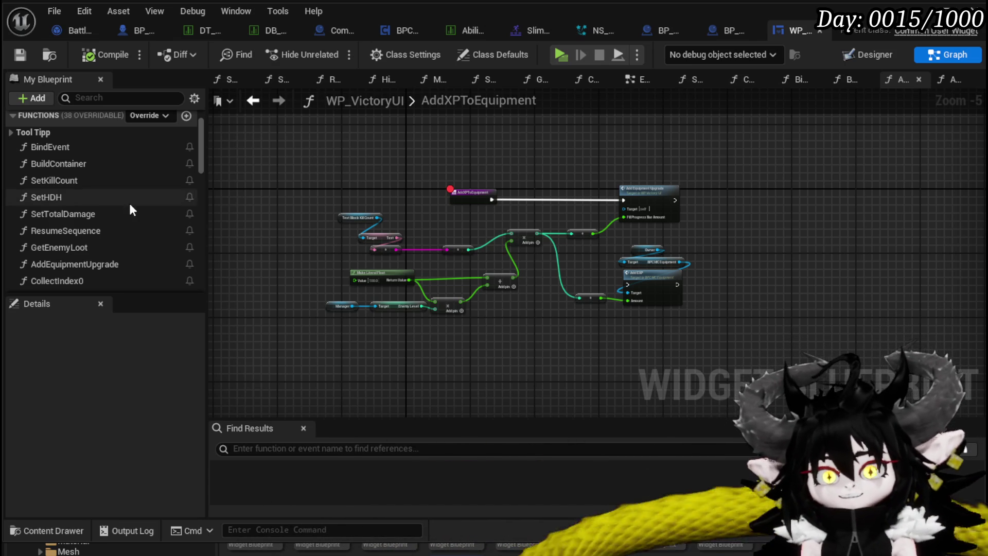
{"action": "double_click", "coordinate": [90, 147]}
- In BuildContainer, move Parse Into Array and the GET [2] and [3] nodes left
{"action": "mouse_move", "coordinate": [393, 180]}
{"action": "left_mouse_down"}
{"action": "mouse_move", "coordinate": [402, 170]}
{"action": "mouse_move", "coordinate": [334, 170]}
{"action": "left_mouse_up"}
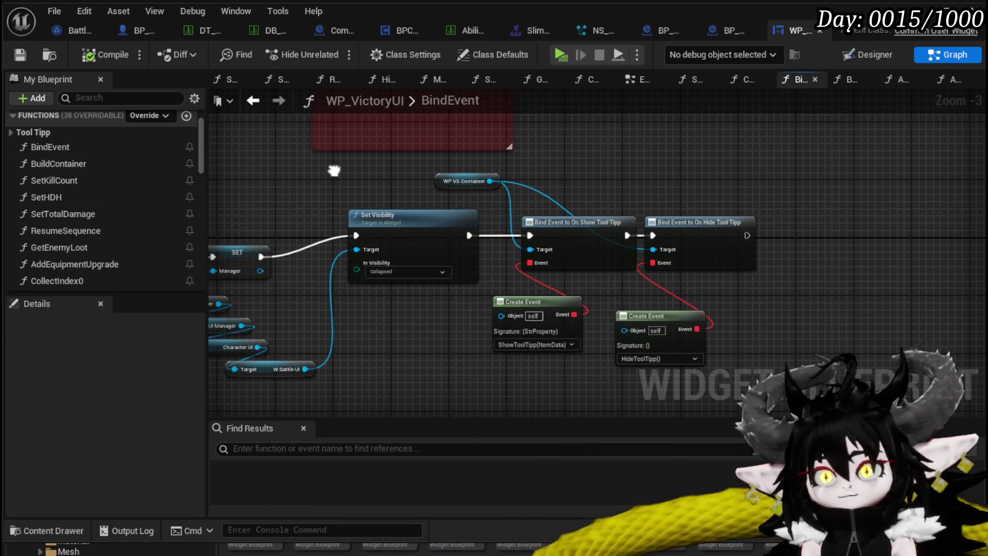
{"action": "left_click_drag", "start_coordinate": [339, 168], "coordinate": [578, 163]}
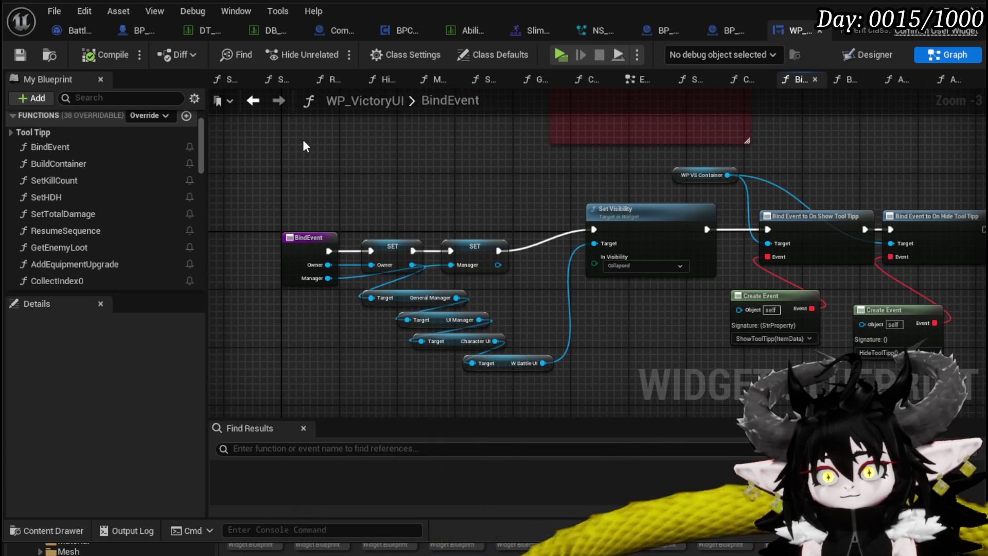
{"action": "double_click", "coordinate": [71, 163]}
{"action": "scroll", "coordinate": [362, 169], "scroll_direction": "up", "scroll_amount": 2}
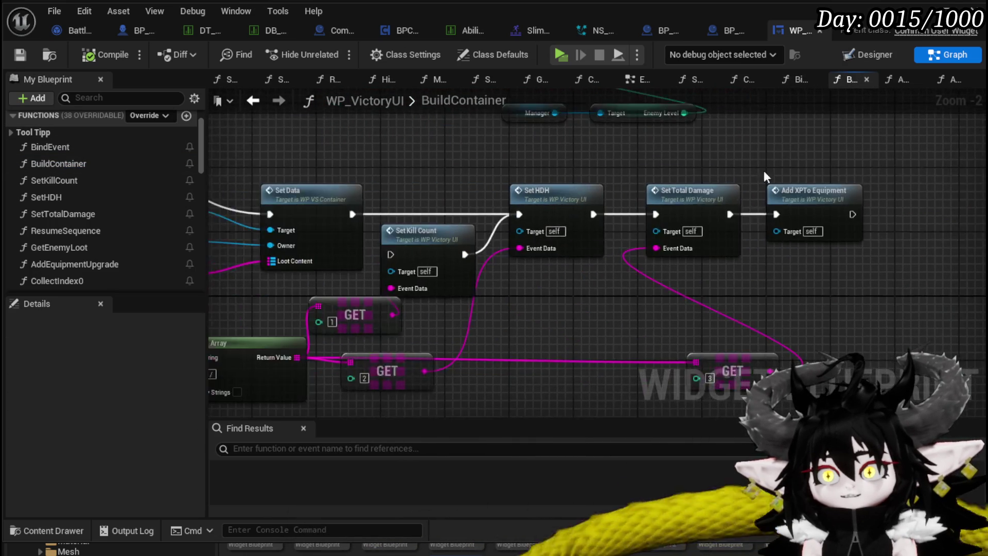
{"action": "scroll", "coordinate": [764, 171], "scroll_direction": "down", "scroll_amount": 1}
{"action": "mouse_move", "coordinate": [793, 169]}
{"action": "left_mouse_down"}
{"action": "mouse_move", "coordinate": [826, 190]}
{"action": "mouse_move", "coordinate": [449, 322]}
{"action": "mouse_move", "coordinate": [360, 324]}
{"action": "left_mouse_up"}
{"action": "mouse_move", "coordinate": [662, 175]}
{"action": "left_mouse_down"}
{"action": "mouse_move", "coordinate": [464, 190]}
{"action": "mouse_move", "coordinate": [339, 183]}
{"action": "left_mouse_up"}
{"action": "left_click_drag", "start_coordinate": [752, 305], "coordinate": [492, 297]}
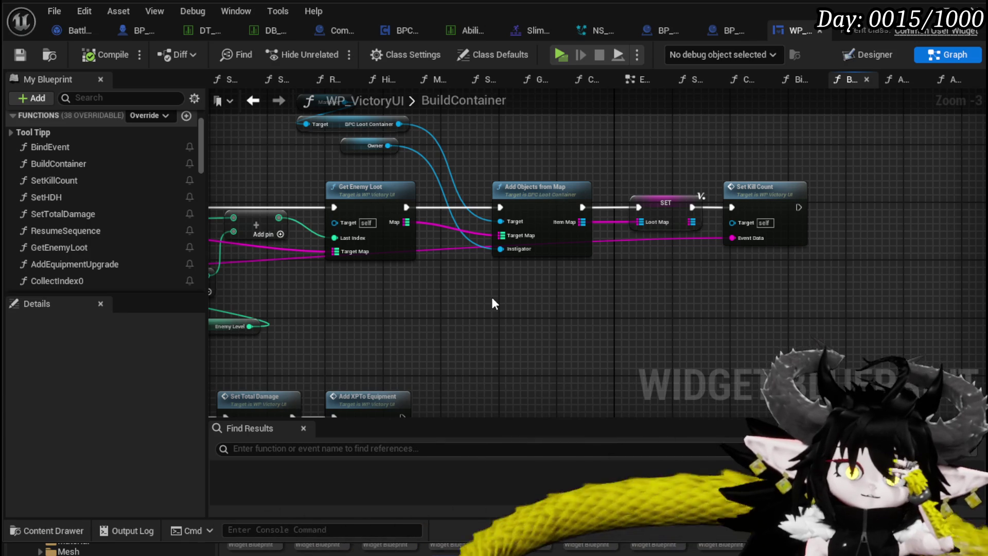
{"action": "mouse_move", "coordinate": [597, 307]}
{"action": "left_mouse_down"}
{"action": "mouse_move", "coordinate": [464, 267]}
{"action": "mouse_move", "coordinate": [370, 355]}
{"action": "mouse_move", "coordinate": [865, 234]}
{"action": "left_mouse_up"}
{"action": "mouse_move", "coordinate": [832, 276]}
{"action": "left_mouse_down"}
{"action": "mouse_move", "coordinate": [740, 291]}
{"action": "mouse_move", "coordinate": [712, 276]}
{"action": "left_mouse_up"}
{"action": "left_click", "coordinate": [704, 246]}
{"action": "left_click_drag", "start_coordinate": [431, 302], "coordinate": [425, 298]}
- Review the rearranged BuildContainer loop from its entry through Set Data to Set Kill Count
{"action": "mouse_move", "coordinate": [489, 248]}
{"action": "left_mouse_down"}
{"action": "mouse_move", "coordinate": [600, 274]}
{"action": "mouse_move", "coordinate": [481, 286]}
{"action": "mouse_move", "coordinate": [715, 287]}
{"action": "mouse_move", "coordinate": [415, 263]}
{"action": "mouse_move", "coordinate": [570, 214]}
{"action": "left_mouse_up"}
{"action": "scroll", "coordinate": [442, 254], "scroll_direction": "down", "scroll_amount": 1}
{"action": "scroll", "coordinate": [351, 251], "scroll_direction": "up", "scroll_amount": 2}
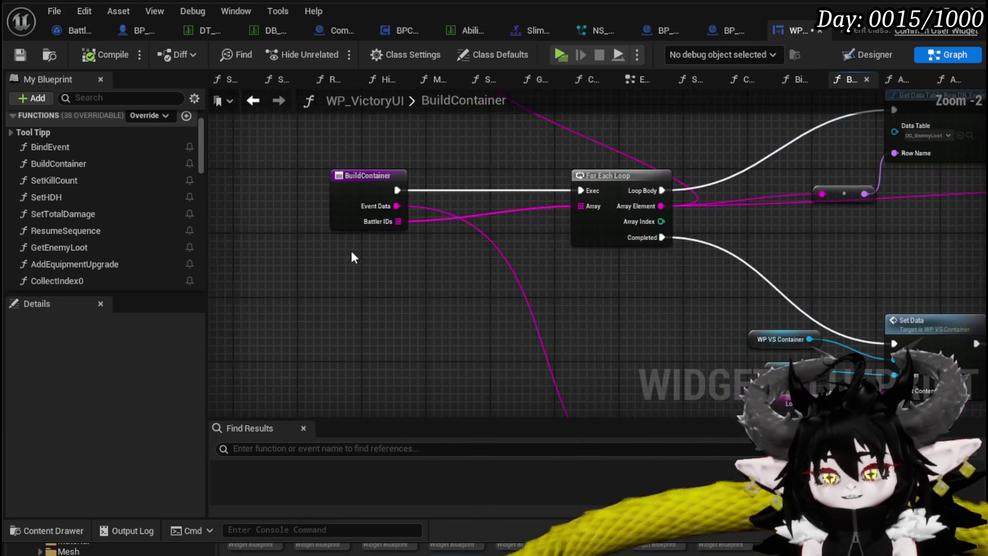
{"action": "mouse_move", "coordinate": [481, 261]}
{"action": "left_mouse_down"}
{"action": "mouse_move", "coordinate": [510, 261]}
{"action": "mouse_move", "coordinate": [397, 252]}
{"action": "mouse_move", "coordinate": [287, 346]}
{"action": "mouse_move", "coordinate": [309, 410]}
{"action": "mouse_move", "coordinate": [360, 427]}
{"action": "left_mouse_up"}
{"action": "mouse_move", "coordinate": [545, 152]}
{"action": "left_mouse_down"}
{"action": "mouse_move", "coordinate": [417, 172]}
{"action": "mouse_move", "coordinate": [440, 174]}
{"action": "mouse_move", "coordinate": [330, 177]}
{"action": "left_mouse_up"}
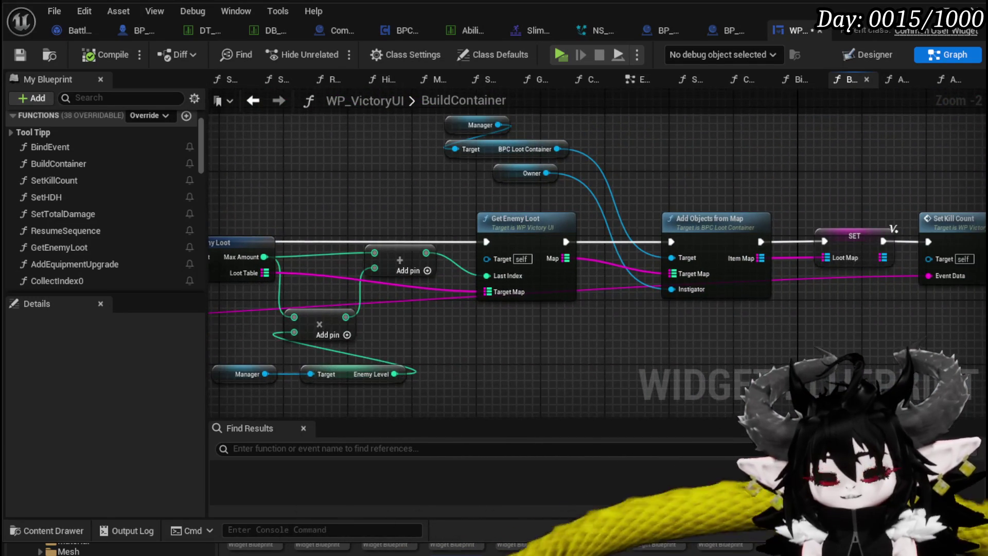
{"action": "scroll", "coordinate": [335, 209], "scroll_direction": "down", "scroll_amount": 1}
{"action": "scroll", "coordinate": [626, 187], "scroll_direction": "down", "scroll_amount": 1}
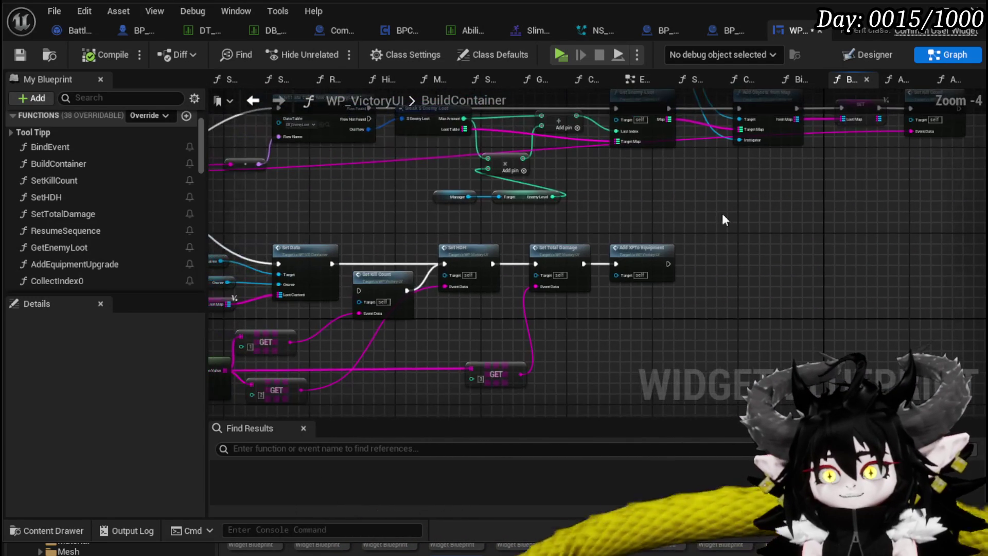
{"action": "mouse_move", "coordinate": [400, 211]}
{"action": "left_mouse_down"}
{"action": "mouse_move", "coordinate": [633, 222]}
{"action": "mouse_move", "coordinate": [529, 220]}
{"action": "mouse_move", "coordinate": [367, 174]}
{"action": "left_mouse_up"}
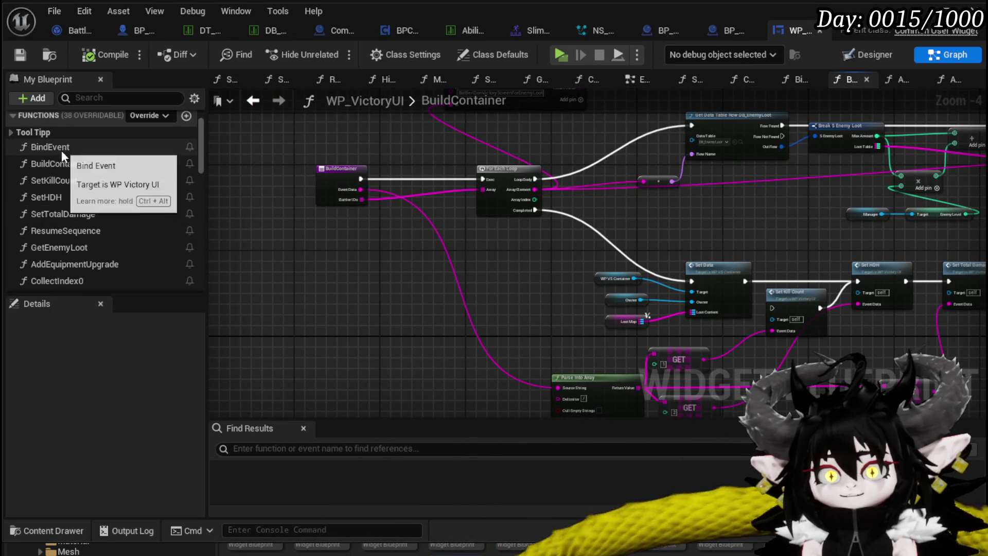
- Open SetKillCount and move its three left nodes and right-hand node pair closer together
{"action": "double_click", "coordinate": [62, 181]}
{"action": "mouse_move", "coordinate": [457, 239]}
{"action": "left_mouse_down"}
{"action": "mouse_move", "coordinate": [311, 220]}
{"action": "mouse_move", "coordinate": [328, 258]}
{"action": "mouse_move", "coordinate": [309, 264]}
{"action": "mouse_move", "coordinate": [513, 269]}
{"action": "left_mouse_up"}
{"action": "mouse_move", "coordinate": [527, 234]}
{"action": "left_mouse_down"}
{"action": "mouse_move", "coordinate": [349, 222]}
{"action": "mouse_move", "coordinate": [358, 212]}
{"action": "mouse_move", "coordinate": [350, 162]}
{"action": "mouse_move", "coordinate": [331, 223]}
{"action": "mouse_move", "coordinate": [333, 193]}
{"action": "left_mouse_up"}
{"action": "mouse_move", "coordinate": [730, 277]}
{"action": "left_mouse_down"}
{"action": "mouse_move", "coordinate": [534, 268]}
{"action": "mouse_move", "coordinate": [742, 264]}
{"action": "mouse_move", "coordinate": [771, 220]}
{"action": "mouse_move", "coordinate": [692, 198]}
{"action": "mouse_move", "coordinate": [594, 201]}
{"action": "left_mouse_up"}
{"action": "left_click_drag", "start_coordinate": [467, 308], "coordinate": [762, 228]}
{"action": "mouse_move", "coordinate": [802, 269]}
{"action": "left_mouse_down"}
{"action": "mouse_move", "coordinate": [657, 215]}
{"action": "mouse_move", "coordinate": [850, 280]}
{"action": "mouse_move", "coordinate": [880, 320]}
{"action": "left_mouse_up"}
{"action": "mouse_move", "coordinate": [430, 130]}
{"action": "left_mouse_down"}
{"action": "mouse_move", "coordinate": [298, 67]}
{"action": "mouse_move", "coordinate": [280, 104]}
{"action": "mouse_move", "coordinate": [268, 101]}
{"action": "mouse_move", "coordinate": [401, 105]}
{"action": "left_mouse_up"}
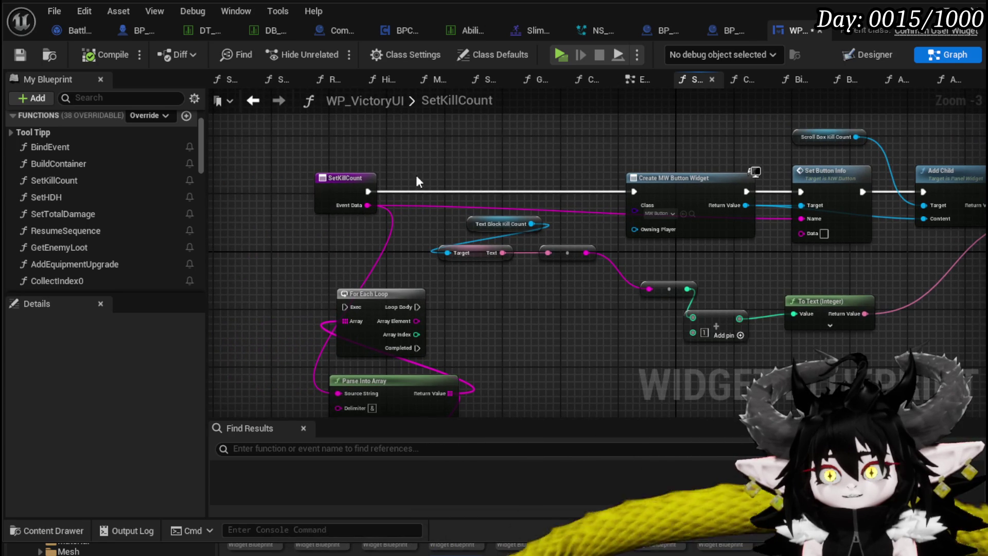
- Pan across the SetKillCount graph, then go back to the BuildContainer and BindEvent graphs
{"action": "mouse_move", "coordinate": [462, 204]}
{"action": "left_mouse_down"}
{"action": "mouse_move", "coordinate": [393, 147]}
{"action": "mouse_move", "coordinate": [325, 148]}
{"action": "left_mouse_up"}
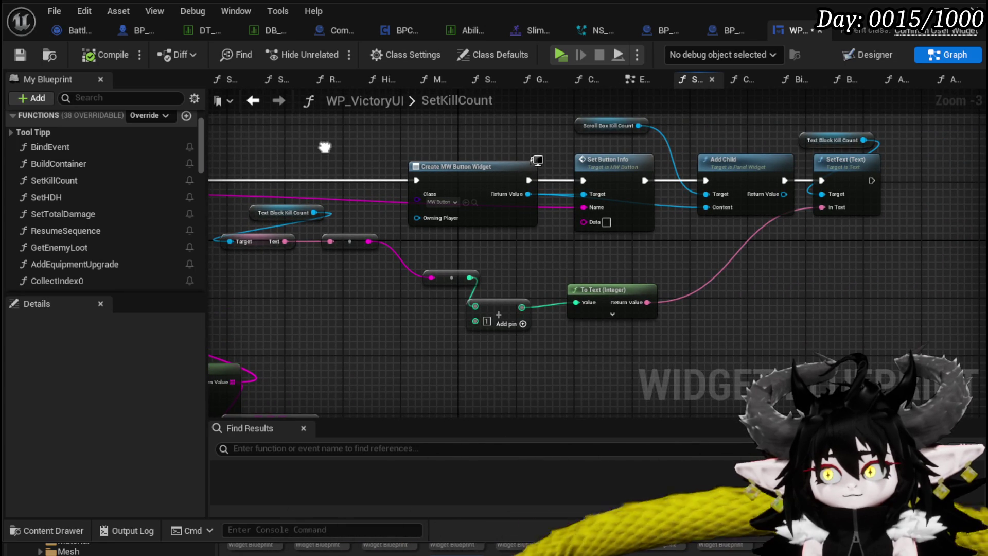
{"action": "left_click_drag", "start_coordinate": [325, 147], "coordinate": [570, 157]}
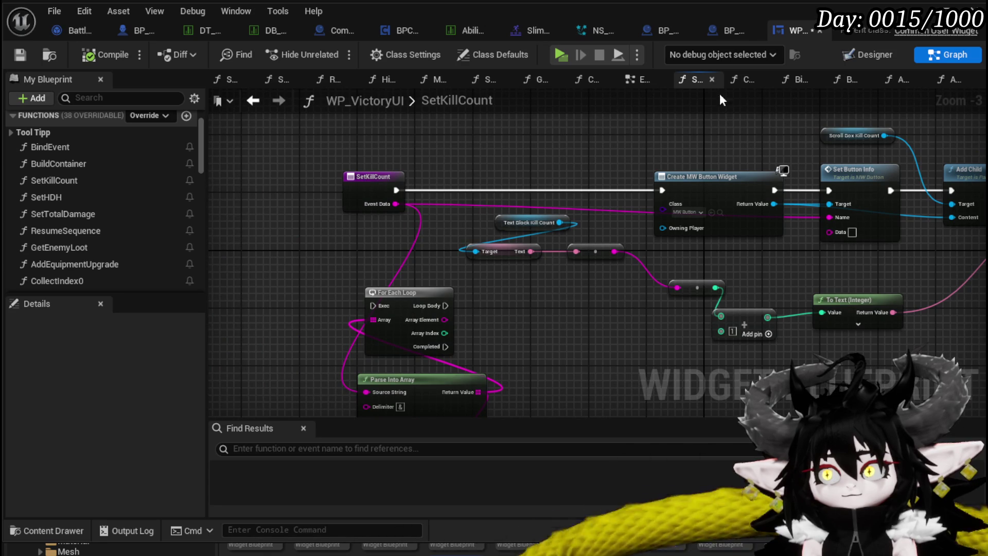
{"action": "left_click", "coordinate": [254, 101]}
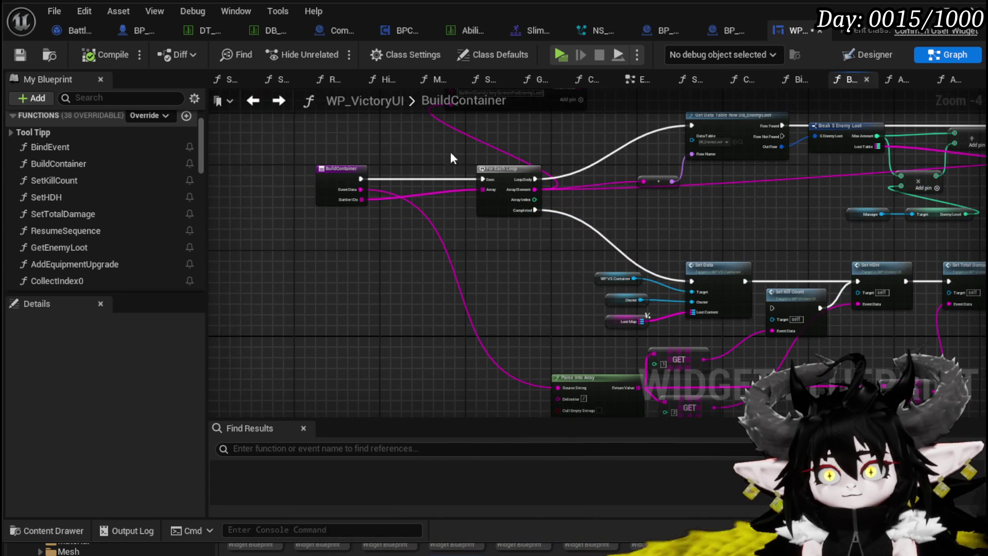
{"action": "left_click", "coordinate": [246, 101]}
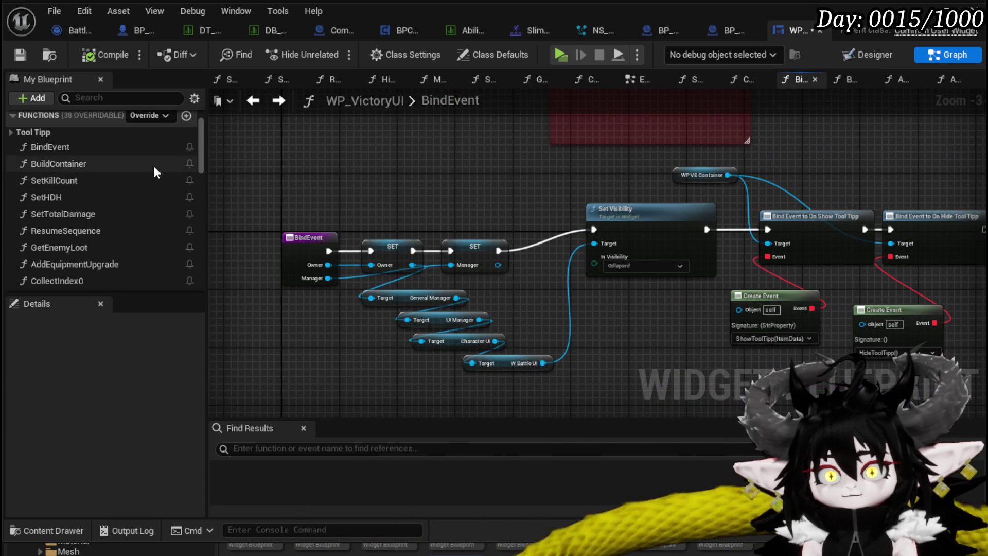
- Open BindEvent, BuildContainer, SetKillCount, SetHDH, SetTotalDamage and finally ResumeSequence in turn
{"action": "double_click", "coordinate": [77, 153]}
{"action": "double_click", "coordinate": [76, 163]}
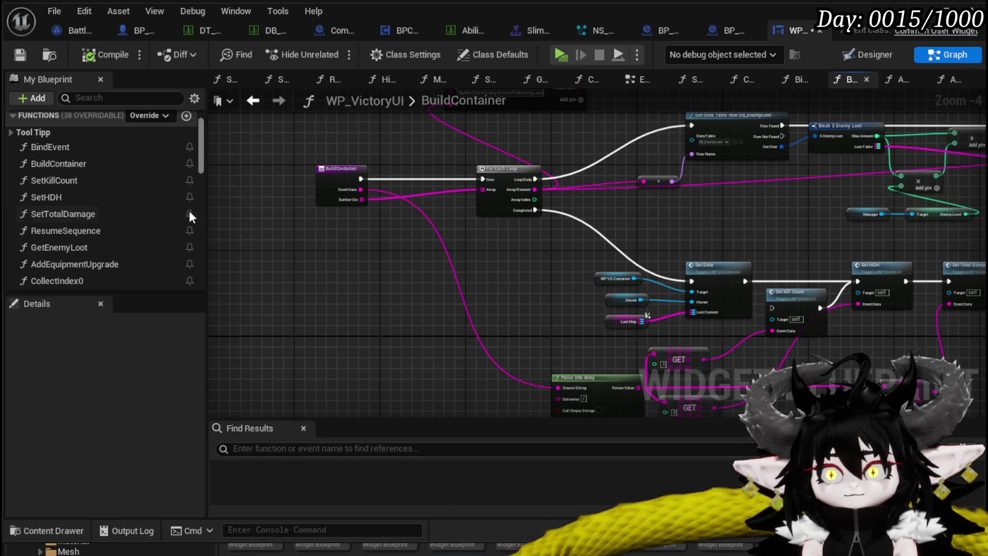
{"action": "double_click", "coordinate": [91, 183]}
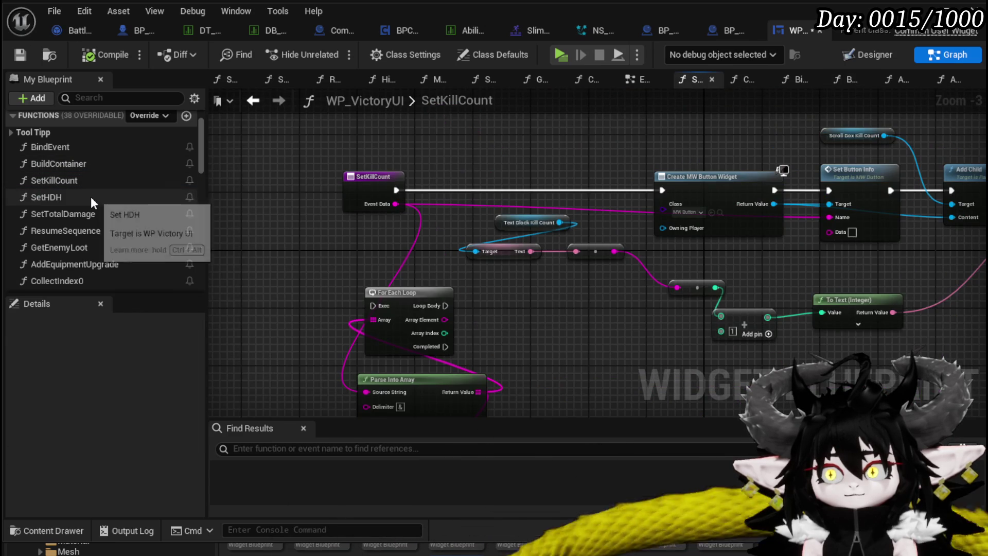
{"action": "double_click", "coordinate": [91, 197]}
{"action": "double_click", "coordinate": [91, 213]}
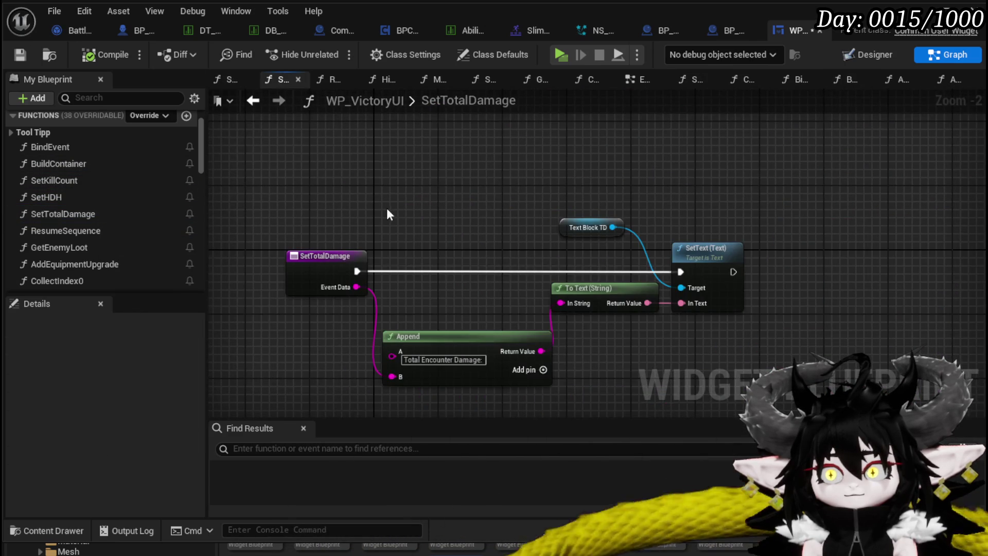
{"action": "double_click", "coordinate": [87, 229]}
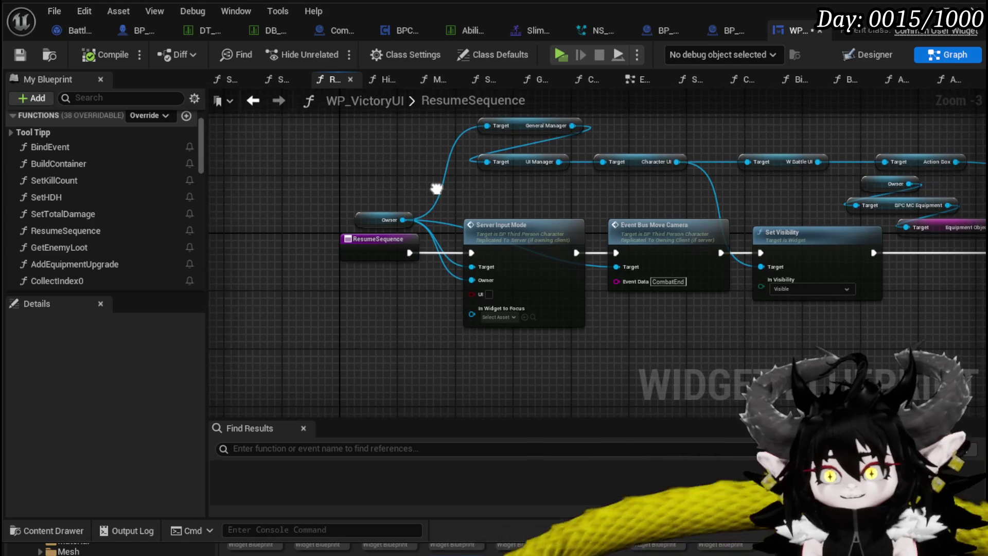
- Open the GetEnemyLoot graph, then the AddEquipmentUpgrade graph
{"action": "double_click", "coordinate": [95, 248]}
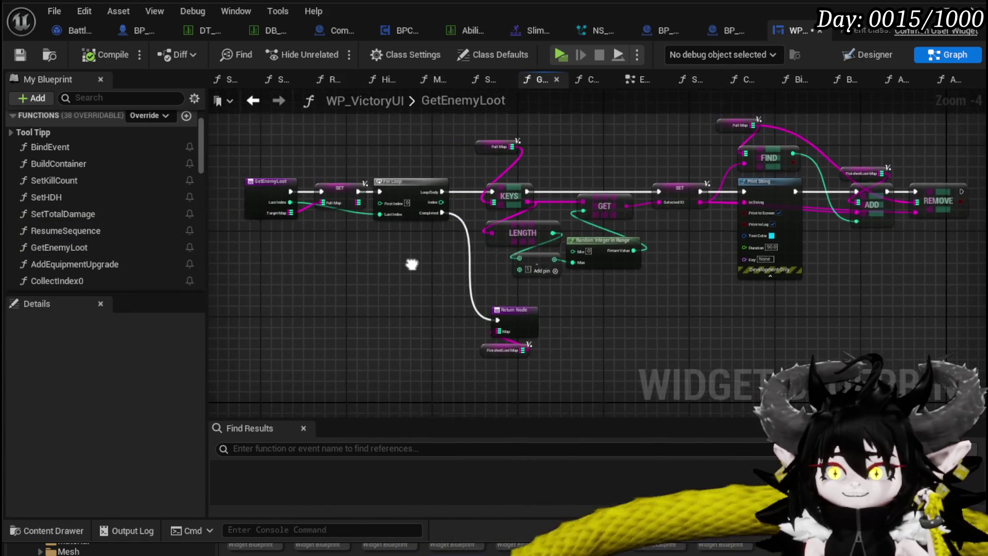
{"action": "double_click", "coordinate": [91, 263]}
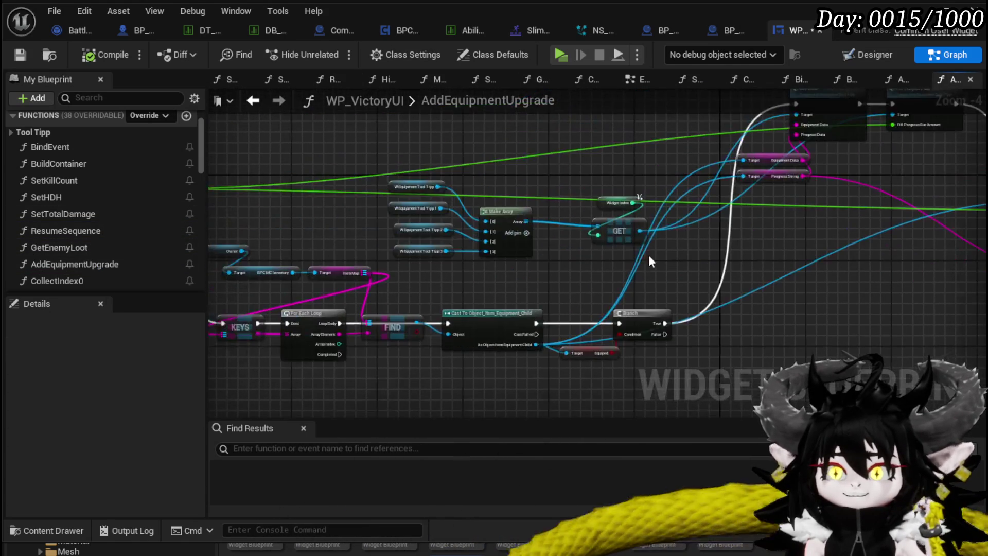
{"action": "scroll", "coordinate": [409, 205], "scroll_direction": "up", "scroll_amount": 1}
{"action": "scroll", "coordinate": [314, 210], "scroll_direction": "down", "scroll_amount": 1}
- Nudge the Make Array and Tool Tipp nodes slightly to the right
{"action": "mouse_move", "coordinate": [366, 170]}
{"action": "left_mouse_down"}
{"action": "mouse_move", "coordinate": [539, 289]}
{"action": "mouse_move", "coordinate": [585, 282]}
{"action": "mouse_move", "coordinate": [588, 126]}
{"action": "mouse_move", "coordinate": [647, 98]}
{"action": "mouse_move", "coordinate": [677, 144]}
{"action": "mouse_move", "coordinate": [706, 140]}
{"action": "left_mouse_up"}
{"action": "left_click_drag", "start_coordinate": [407, 261], "coordinate": [441, 225]}
{"action": "mouse_move", "coordinate": [568, 175]}
{"action": "left_mouse_down"}
{"action": "mouse_move", "coordinate": [600, 187]}
{"action": "mouse_move", "coordinate": [592, 178]}
{"action": "left_mouse_up"}
{"action": "left_click_drag", "start_coordinate": [743, 165], "coordinate": [384, 157]}
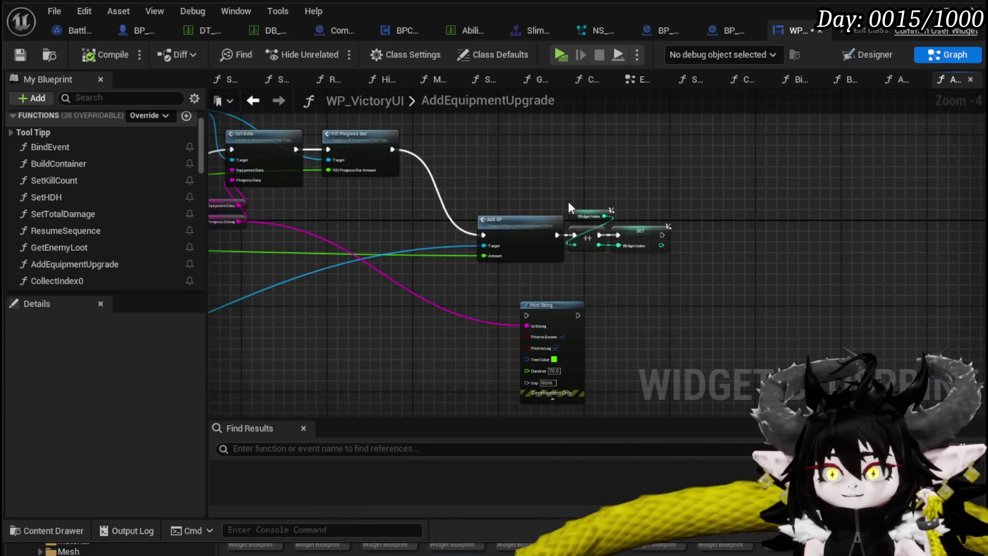
{"action": "scroll", "coordinate": [568, 202], "scroll_direction": "up", "scroll_amount": 1}
- Move the KEYS-to-Branch node chain upward in AddEquipmentUpgrade
{"action": "left_click_drag", "start_coordinate": [494, 166], "coordinate": [705, 280]}
{"action": "mouse_move", "coordinate": [341, 278]}
{"action": "left_mouse_down"}
{"action": "mouse_move", "coordinate": [612, 266]}
{"action": "mouse_move", "coordinate": [753, 291]}
{"action": "left_mouse_up"}
{"action": "left_click_drag", "start_coordinate": [310, 269], "coordinate": [582, 212]}
{"action": "scroll", "coordinate": [581, 212], "scroll_direction": "down", "scroll_amount": 1}
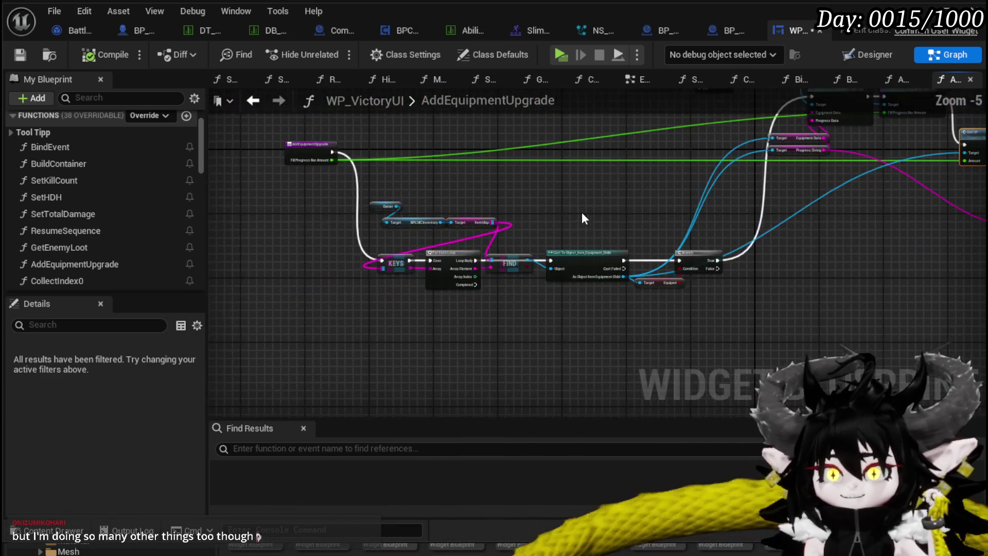
{"action": "scroll", "coordinate": [449, 200], "scroll_direction": "up", "scroll_amount": 1}
{"action": "left_click_drag", "start_coordinate": [645, 217], "coordinate": [514, 209]}
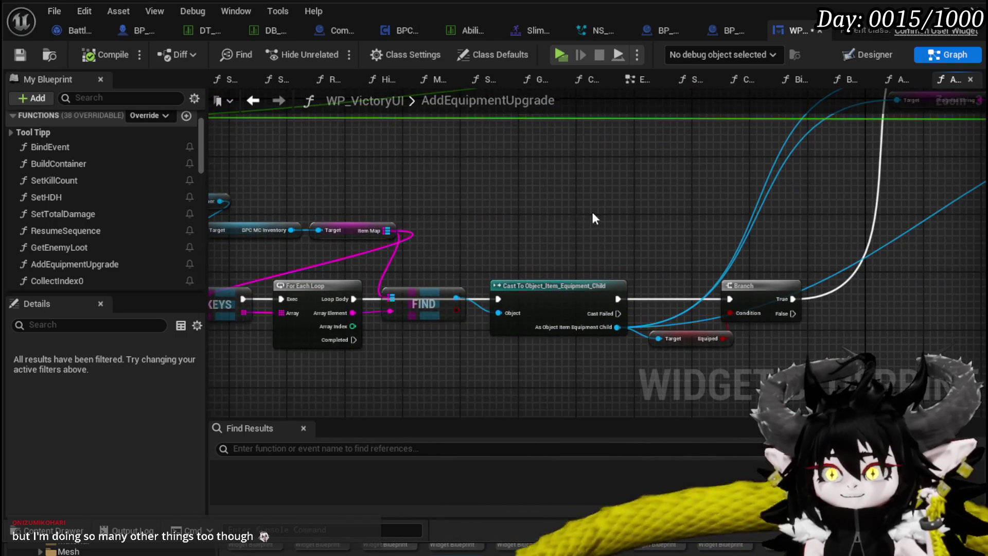
{"action": "scroll", "coordinate": [573, 211], "scroll_direction": "down", "scroll_amount": 1}
{"action": "mouse_move", "coordinate": [375, 186]}
{"action": "left_mouse_down"}
{"action": "mouse_move", "coordinate": [480, 252]}
{"action": "mouse_move", "coordinate": [846, 339]}
{"action": "left_mouse_up"}
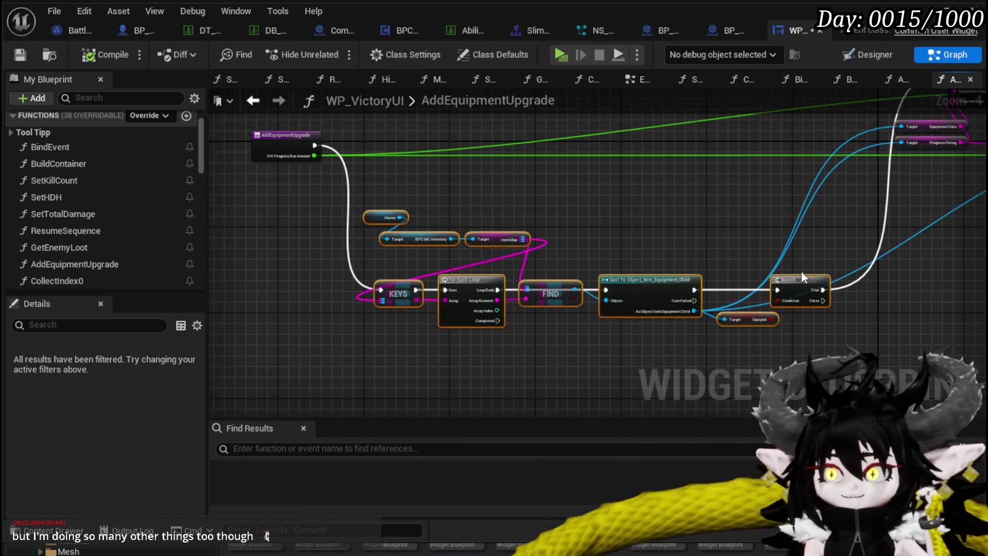
{"action": "left_click_drag", "start_coordinate": [801, 276], "coordinate": [802, 217]}
{"action": "left_click", "coordinate": [554, 307]}
{"action": "left_click_drag", "start_coordinate": [554, 307], "coordinate": [502, 378]}
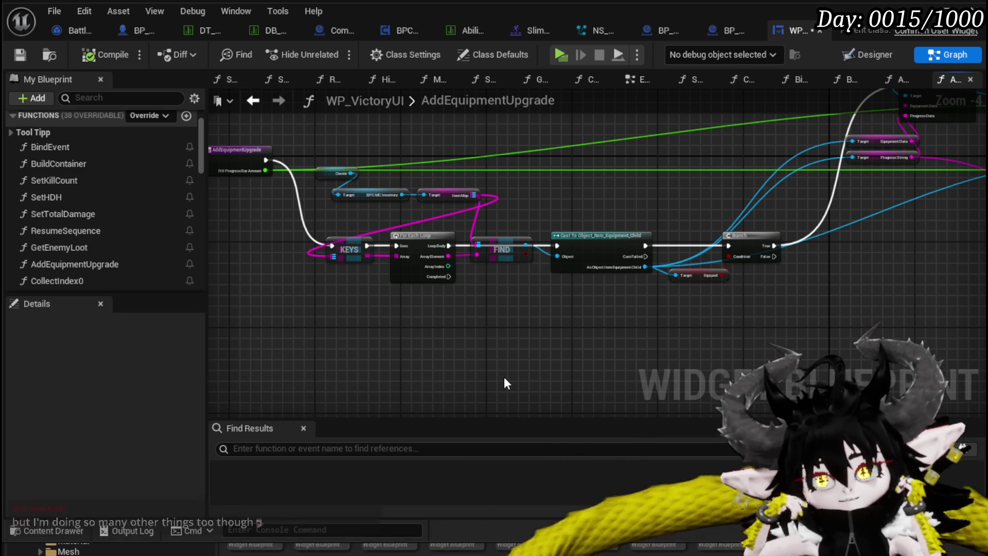
- Move the Print String node up-left and the two purple getter nodes left
{"action": "left_click_drag", "start_coordinate": [588, 222], "coordinate": [307, 262]}
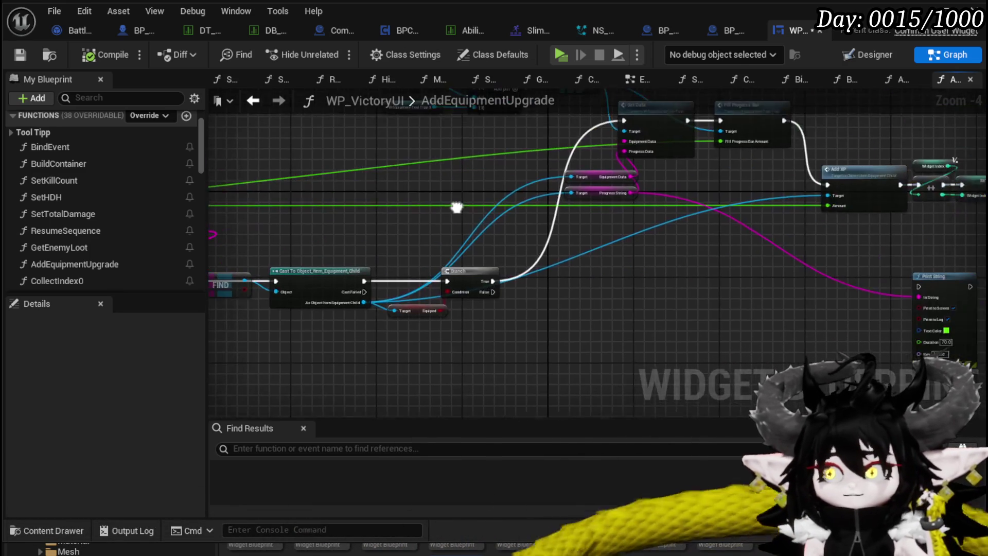
{"action": "left_click_drag", "start_coordinate": [816, 288], "coordinate": [588, 284]}
{"action": "mouse_move", "coordinate": [700, 280]}
{"action": "left_mouse_down"}
{"action": "mouse_move", "coordinate": [511, 283]}
{"action": "mouse_move", "coordinate": [480, 236]}
{"action": "mouse_move", "coordinate": [462, 230]}
{"action": "left_mouse_up"}
{"action": "left_click_drag", "start_coordinate": [422, 206], "coordinate": [360, 170]}
{"action": "scroll", "coordinate": [495, 264], "scroll_direction": "up", "scroll_amount": 2}
{"action": "mouse_move", "coordinate": [474, 223]}
{"action": "left_mouse_down"}
{"action": "mouse_move", "coordinate": [341, 212]}
{"action": "mouse_move", "coordinate": [313, 224]}
{"action": "left_mouse_up"}
{"action": "mouse_move", "coordinate": [371, 290]}
{"action": "left_mouse_down"}
{"action": "mouse_move", "coordinate": [529, 283]}
{"action": "mouse_move", "coordinate": [603, 246]}
{"action": "left_mouse_up"}
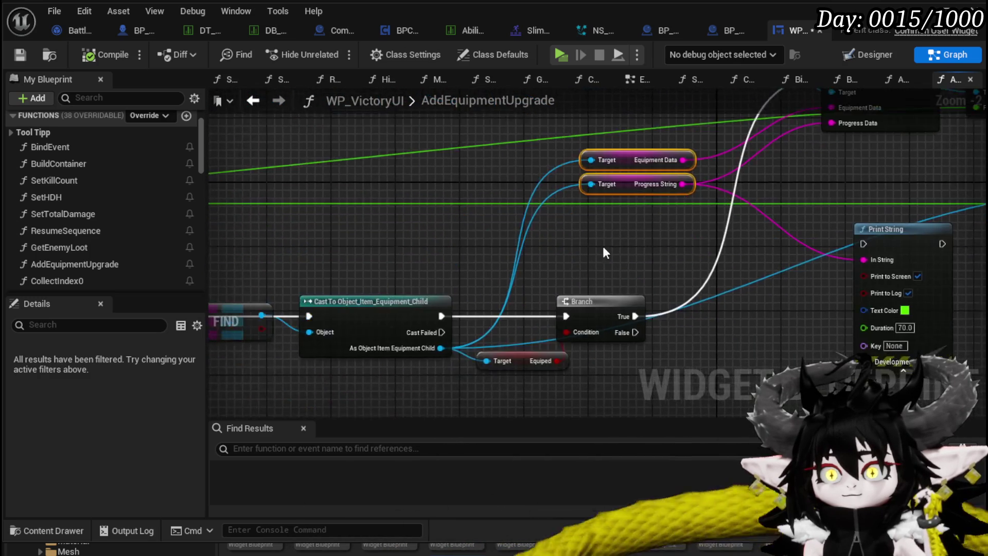
{"action": "scroll", "coordinate": [603, 246], "scroll_direction": "down", "scroll_amount": 2}
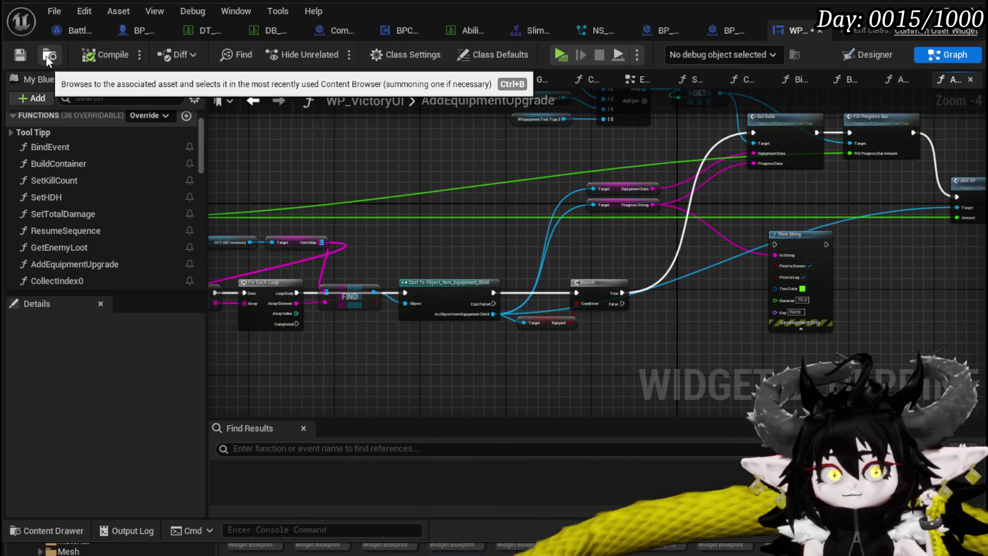
- Review the AddEquipmentUpgrade entry node, then open the CollectIndex0 graph
{"action": "left_click_drag", "start_coordinate": [422, 178], "coordinate": [575, 175]}
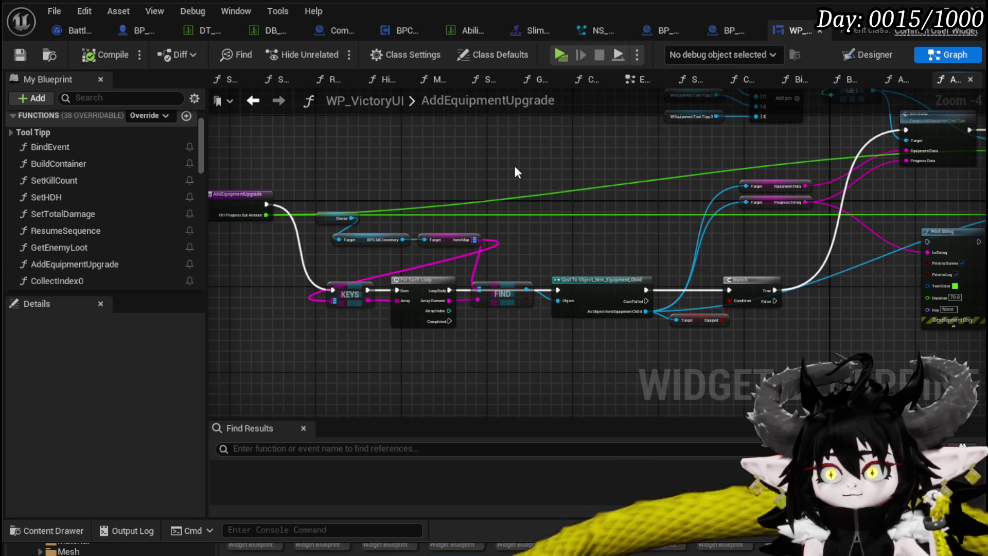
{"action": "left_click_drag", "start_coordinate": [515, 166], "coordinate": [604, 166]}
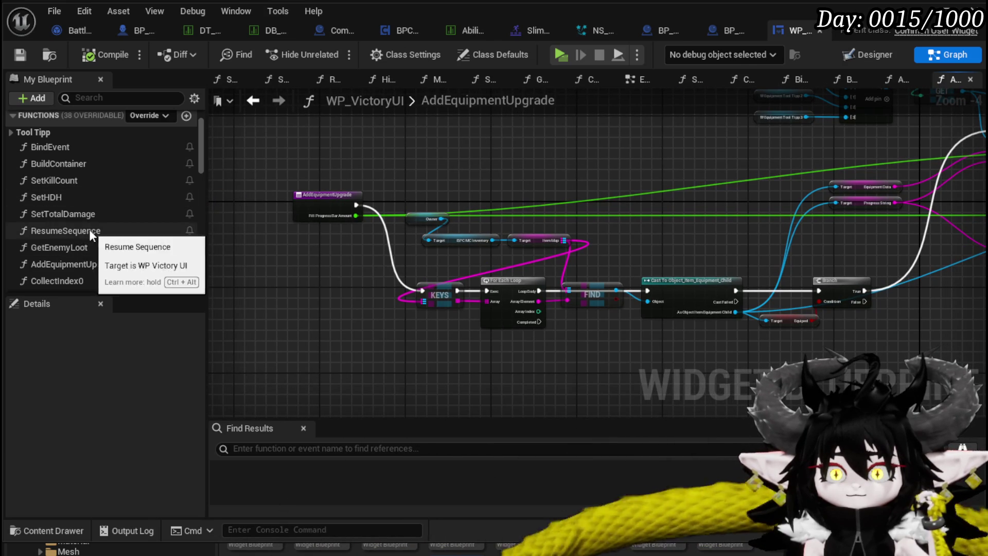
{"action": "scroll", "coordinate": [88, 258], "scroll_direction": "down", "scroll_amount": 1}
{"action": "double_click", "coordinate": [88, 267]}
{"action": "mouse_move", "coordinate": [410, 228]}
{"action": "left_mouse_down"}
{"action": "mouse_move", "coordinate": [334, 187]}
{"action": "mouse_move", "coordinate": [648, 227]}
{"action": "left_mouse_up"}
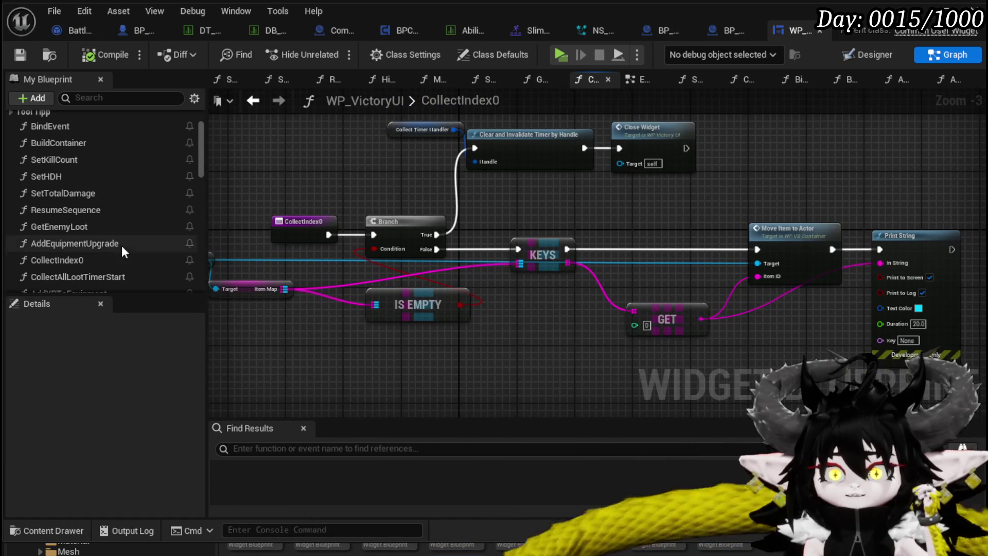
{"action": "scroll", "coordinate": [104, 252], "scroll_direction": "down", "scroll_amount": 1}
- Open AddXPToEquipment and select its Text Block Kill Count text nodes
{"action": "double_click", "coordinate": [78, 273]}
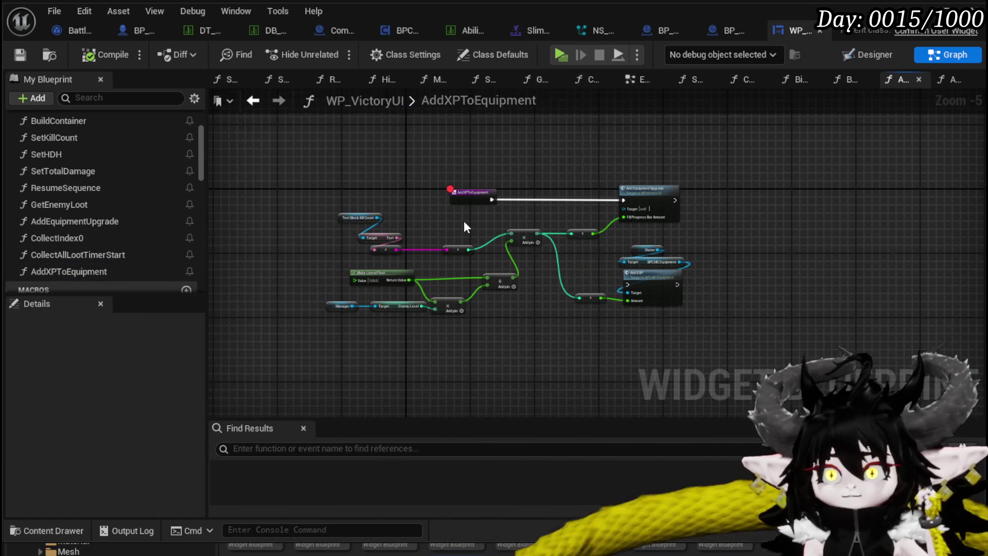
{"action": "scroll", "coordinate": [464, 220], "scroll_direction": "up", "scroll_amount": 2}
{"action": "left_click_drag", "start_coordinate": [464, 221], "coordinate": [485, 196]}
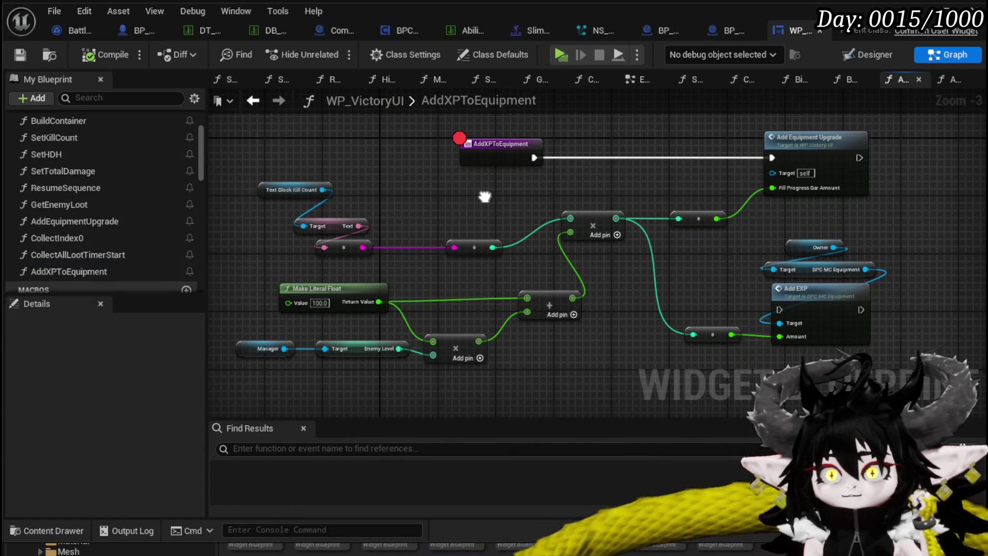
{"action": "left_click", "coordinate": [309, 190]}
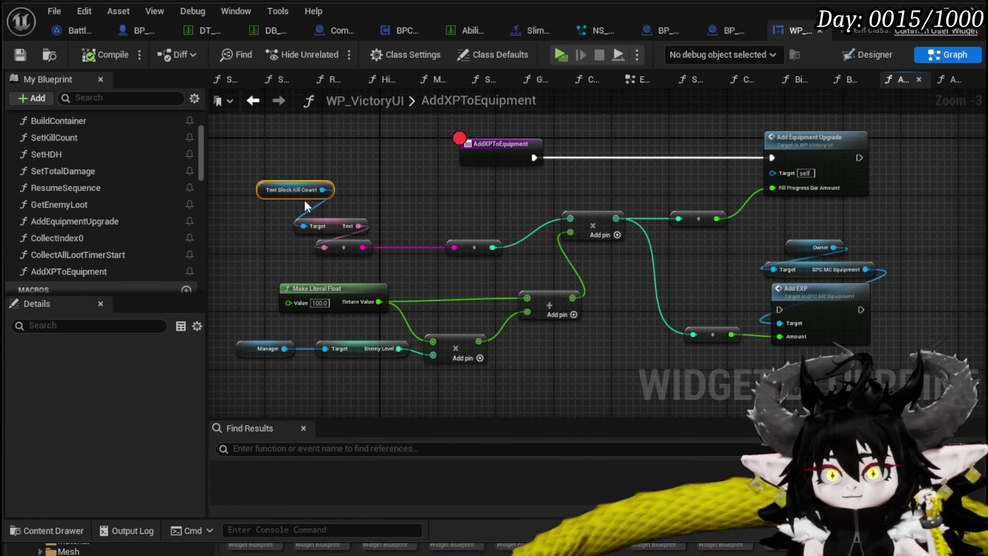
{"action": "mouse_move", "coordinate": [474, 190]}
{"action": "left_mouse_down"}
{"action": "mouse_move", "coordinate": [402, 221]}
{"action": "mouse_move", "coordinate": [444, 196]}
{"action": "mouse_move", "coordinate": [565, 182]}
{"action": "left_mouse_up"}
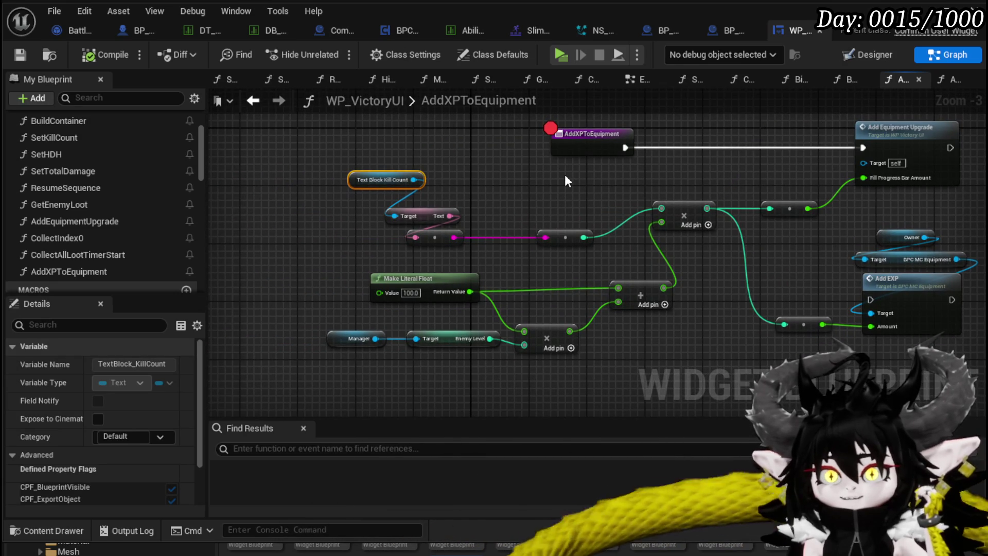
{"action": "mouse_move", "coordinate": [465, 246]}
{"action": "left_mouse_down"}
{"action": "mouse_move", "coordinate": [350, 160]}
{"action": "mouse_move", "coordinate": [335, 162]}
{"action": "left_mouse_up"}
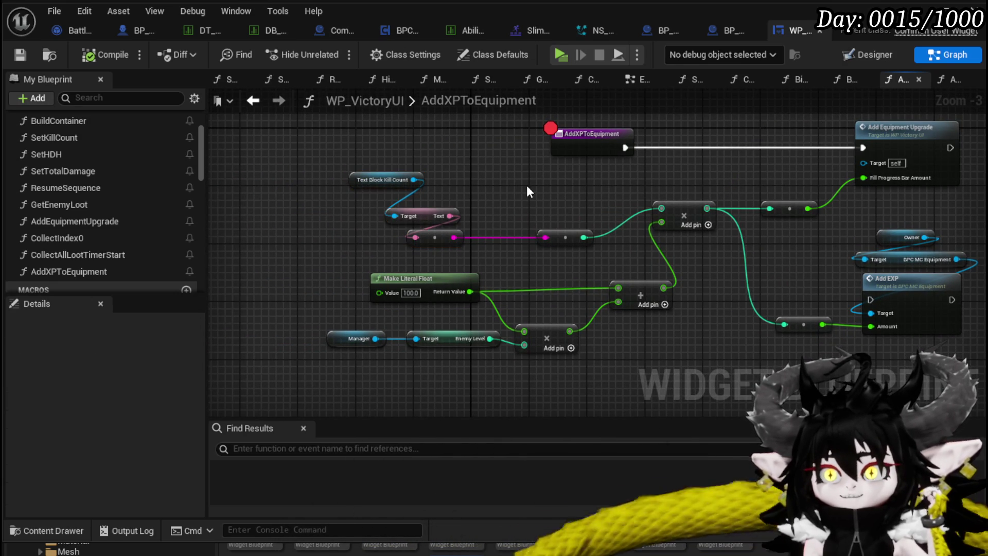
- Scroll the function list and open the BindEvent graph
{"action": "scroll", "coordinate": [115, 221], "scroll_direction": "up", "scroll_amount": 3}
{"action": "scroll", "coordinate": [76, 168], "scroll_direction": "down", "scroll_amount": 4}
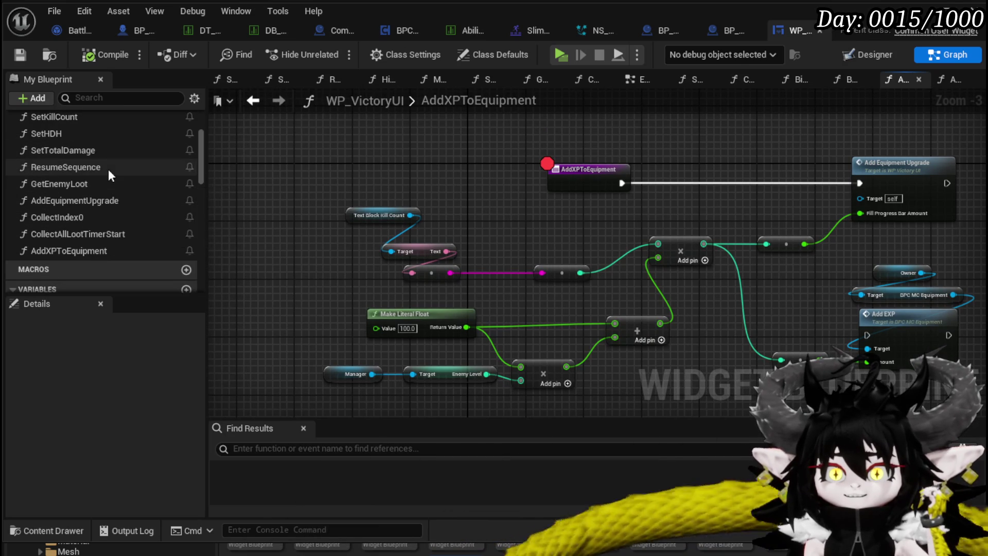
{"action": "scroll", "coordinate": [93, 136], "scroll_direction": "up", "scroll_amount": 1}
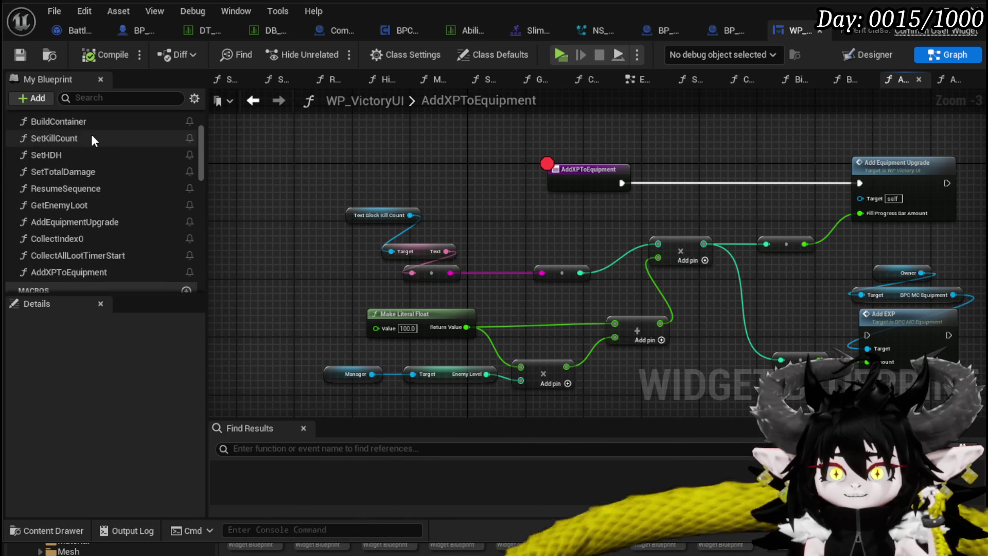
{"action": "scroll", "coordinate": [89, 133], "scroll_direction": "up", "scroll_amount": 1}
{"action": "double_click", "coordinate": [89, 130]}
{"action": "mouse_move", "coordinate": [385, 175]}
{"action": "left_mouse_down"}
{"action": "mouse_move", "coordinate": [353, 181]}
{"action": "mouse_move", "coordinate": [841, 160]}
{"action": "left_mouse_up"}
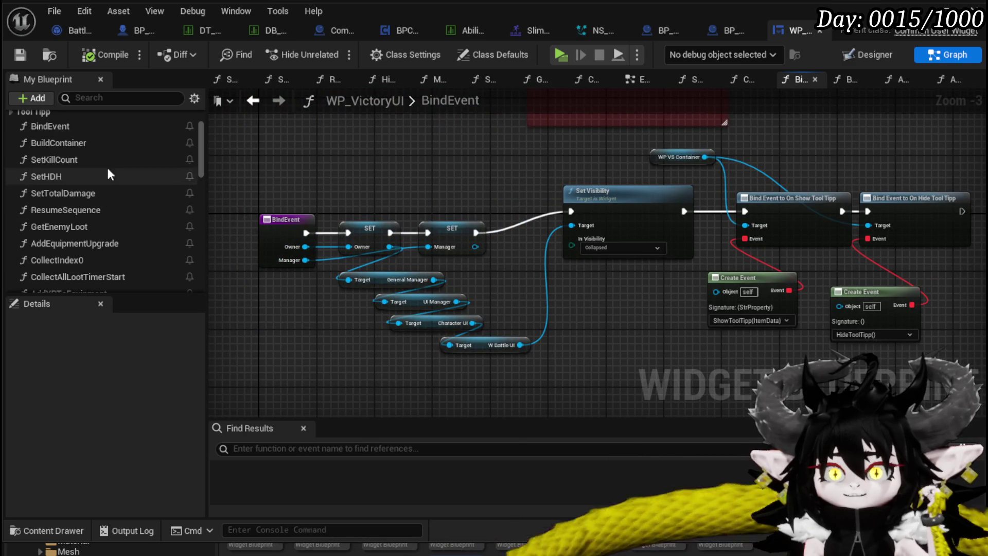
- In BuildContainer, move Set Kill Count up out of the Set Data chain and shift Set HDH right
{"action": "double_click", "coordinate": [84, 145]}
{"action": "scroll", "coordinate": [453, 275], "scroll_direction": "down", "scroll_amount": 3}
{"action": "scroll", "coordinate": [374, 300], "scroll_direction": "up", "scroll_amount": 1}
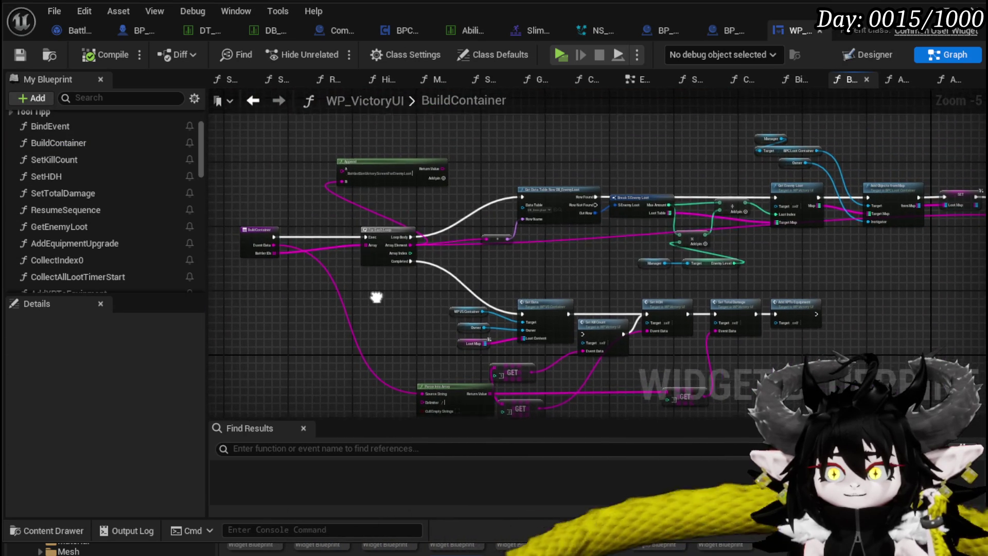
{"action": "scroll", "coordinate": [377, 296], "scroll_direction": "up", "scroll_amount": 2}
{"action": "left_click_drag", "start_coordinate": [580, 280], "coordinate": [233, 213]}
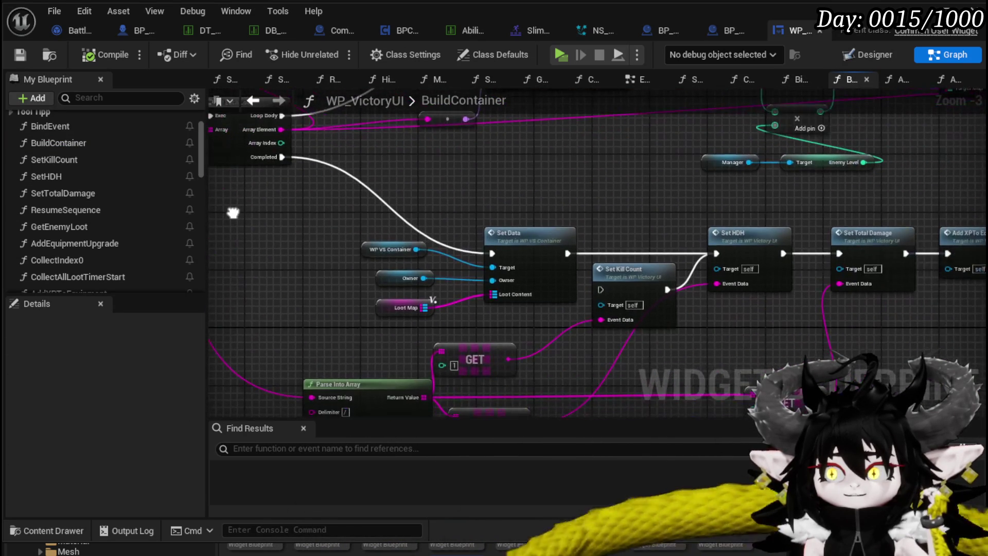
{"action": "mouse_move", "coordinate": [603, 216]}
{"action": "left_mouse_down"}
{"action": "mouse_move", "coordinate": [532, 176]}
{"action": "mouse_move", "coordinate": [483, 161]}
{"action": "mouse_move", "coordinate": [460, 168]}
{"action": "left_mouse_up"}
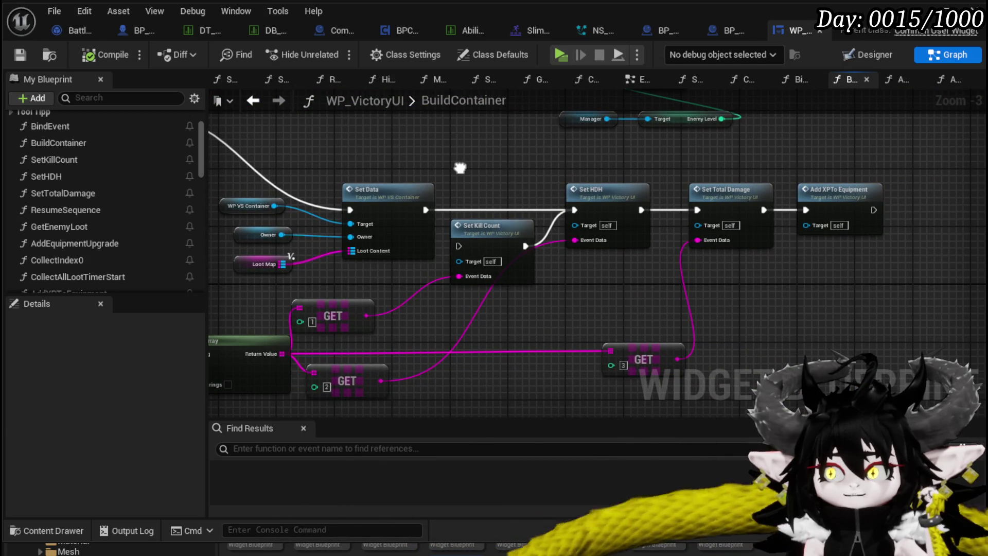
{"action": "left_click_drag", "start_coordinate": [483, 224], "coordinate": [478, 162]}
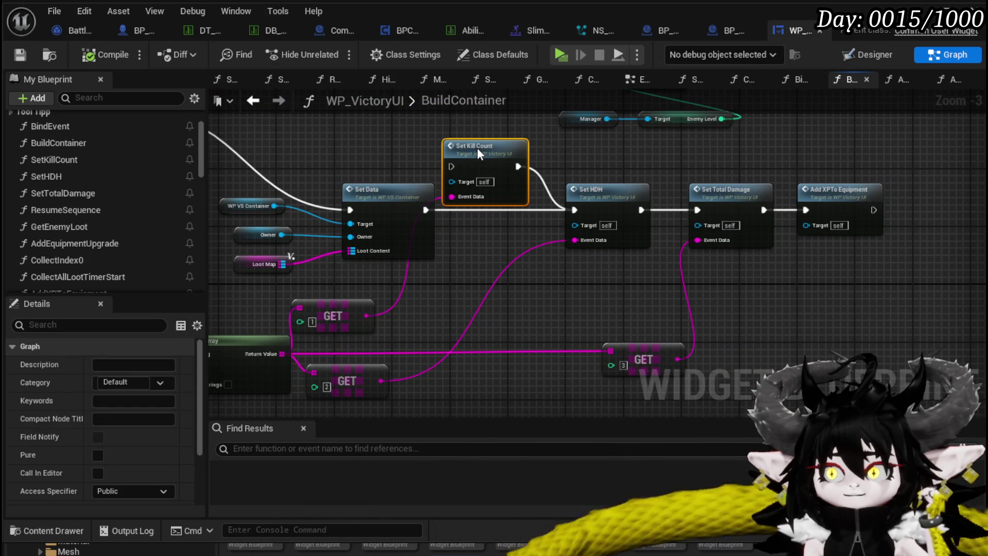
{"action": "mouse_move", "coordinate": [634, 164]}
{"action": "left_mouse_down"}
{"action": "mouse_move", "coordinate": [487, 176]}
{"action": "mouse_move", "coordinate": [509, 210]}
{"action": "left_mouse_up"}
{"action": "mouse_move", "coordinate": [328, 173]}
{"action": "left_mouse_down"}
{"action": "mouse_move", "coordinate": [461, 164]}
{"action": "mouse_move", "coordinate": [402, 286]}
{"action": "mouse_move", "coordinate": [393, 355]}
{"action": "mouse_move", "coordinate": [419, 360]}
{"action": "mouse_move", "coordinate": [504, 266]}
{"action": "mouse_move", "coordinate": [466, 268]}
{"action": "left_mouse_up"}
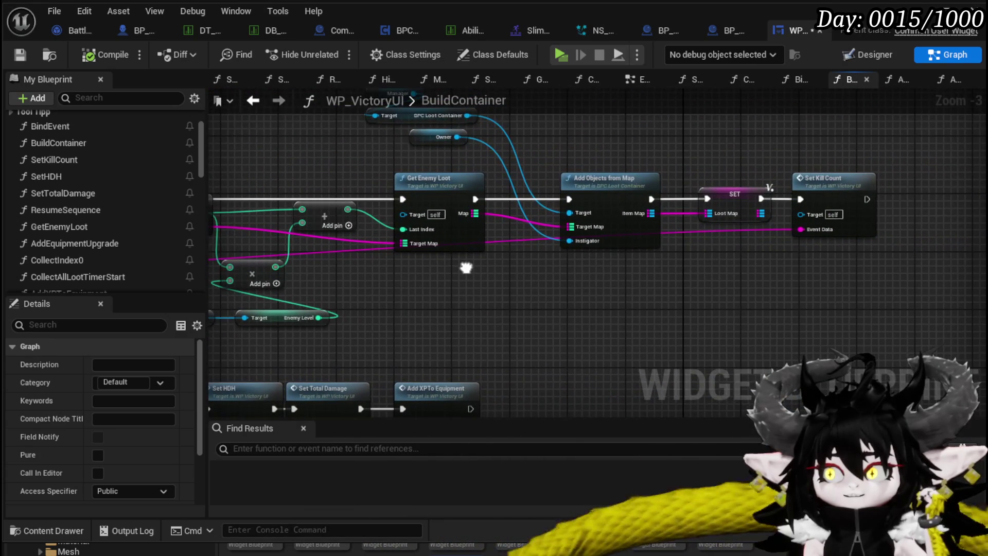
- Select Set Kill Count and survey the For Each Loop and Get Data Table Row nodes
{"action": "left_click", "coordinate": [841, 213]}
{"action": "mouse_move", "coordinate": [671, 314]}
{"action": "left_mouse_down"}
{"action": "mouse_move", "coordinate": [844, 218]}
{"action": "mouse_move", "coordinate": [549, 319]}
{"action": "mouse_move", "coordinate": [779, 273]}
{"action": "mouse_move", "coordinate": [676, 287]}
{"action": "left_mouse_up"}
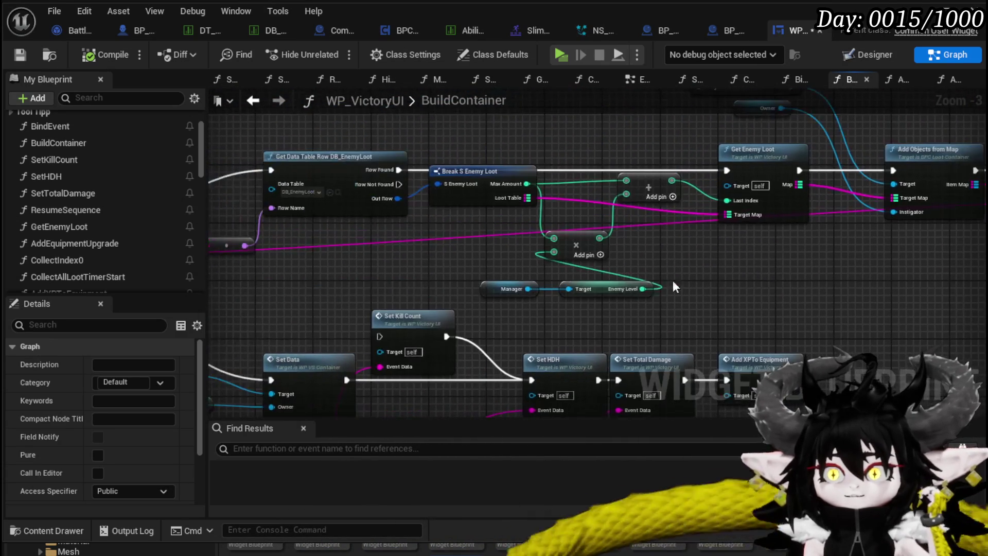
{"action": "mouse_move", "coordinate": [337, 239]}
{"action": "left_mouse_down"}
{"action": "mouse_move", "coordinate": [529, 236]}
{"action": "mouse_move", "coordinate": [551, 276]}
{"action": "mouse_move", "coordinate": [763, 287]}
{"action": "mouse_move", "coordinate": [230, 265]}
{"action": "left_mouse_up"}
{"action": "mouse_move", "coordinate": [728, 288]}
{"action": "left_mouse_down"}
{"action": "mouse_move", "coordinate": [479, 271]}
{"action": "mouse_move", "coordinate": [478, 294]}
{"action": "mouse_move", "coordinate": [804, 305]}
{"action": "mouse_move", "coordinate": [460, 303]}
{"action": "left_mouse_up"}
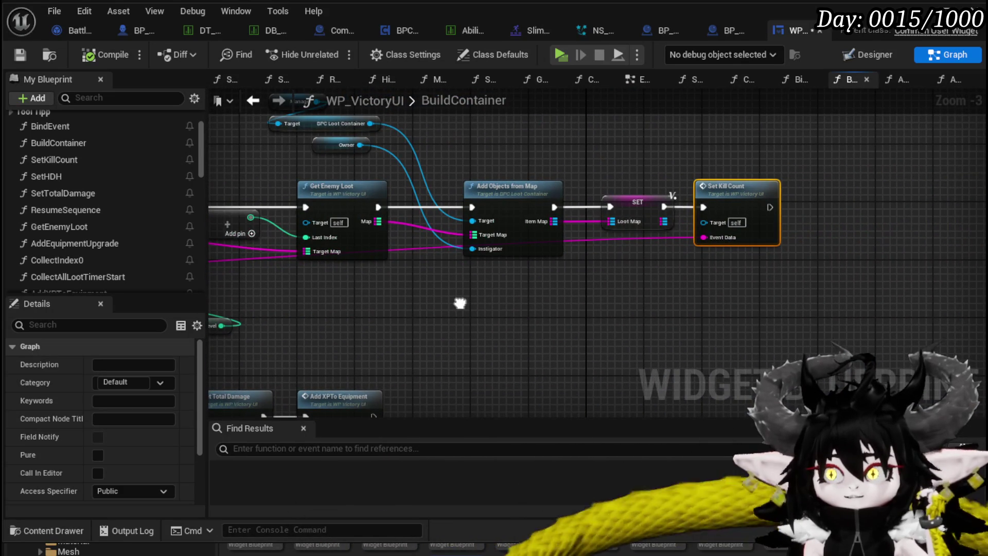
{"action": "left_click_drag", "start_coordinate": [752, 186], "coordinate": [589, 246]}
{"action": "mouse_move", "coordinate": [546, 208]}
{"action": "left_mouse_down"}
{"action": "mouse_move", "coordinate": [392, 227]}
{"action": "mouse_move", "coordinate": [381, 246]}
{"action": "left_mouse_up"}
{"action": "left_click", "coordinate": [362, 264]}
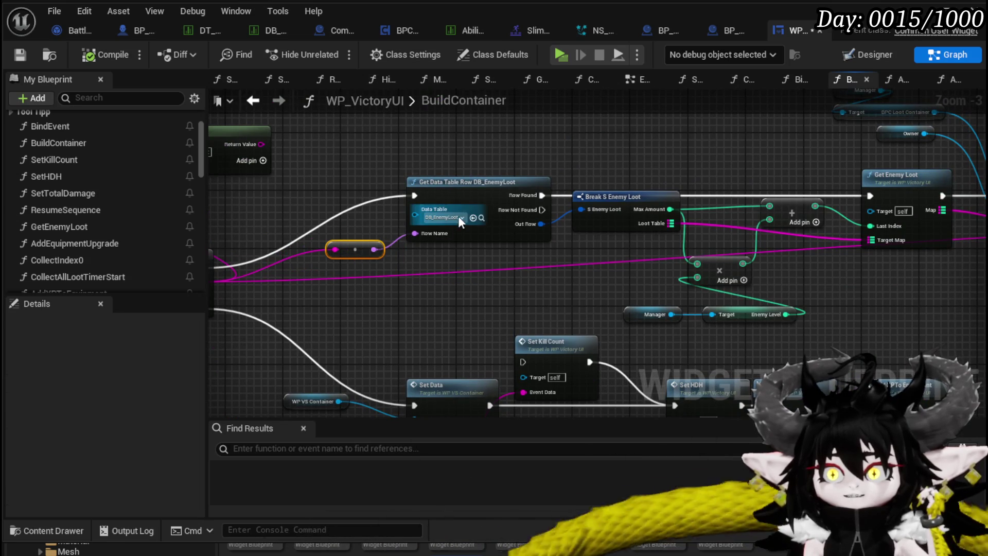
- Add a breakpoint to Get Data Table Row DB_EnemyLoot, save WP_VictoryUI and start a play test
{"action": "left_click_drag", "start_coordinate": [407, 242], "coordinate": [221, 257]}
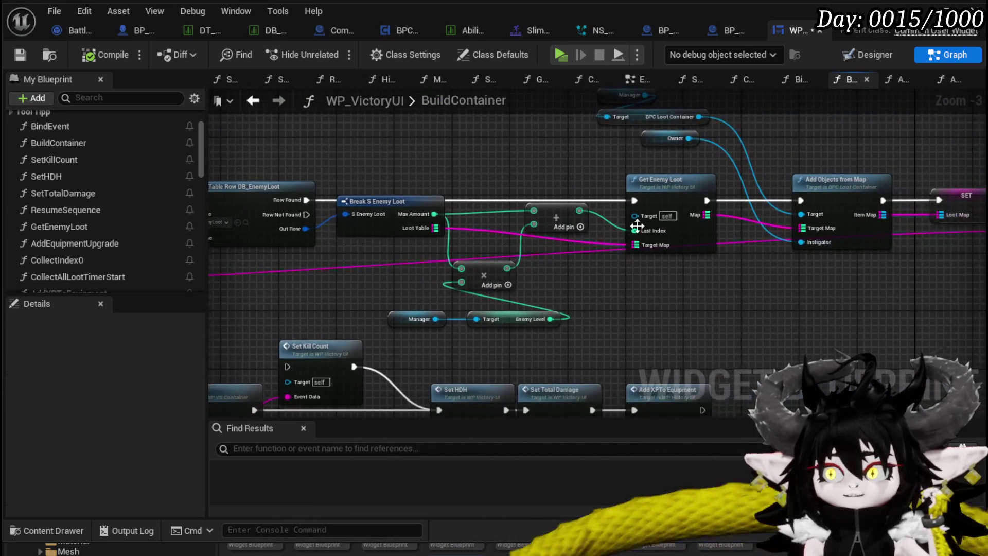
{"action": "left_click_drag", "start_coordinate": [898, 243], "coordinate": [644, 224]}
{"action": "left_click_drag", "start_coordinate": [455, 194], "coordinate": [856, 176]}
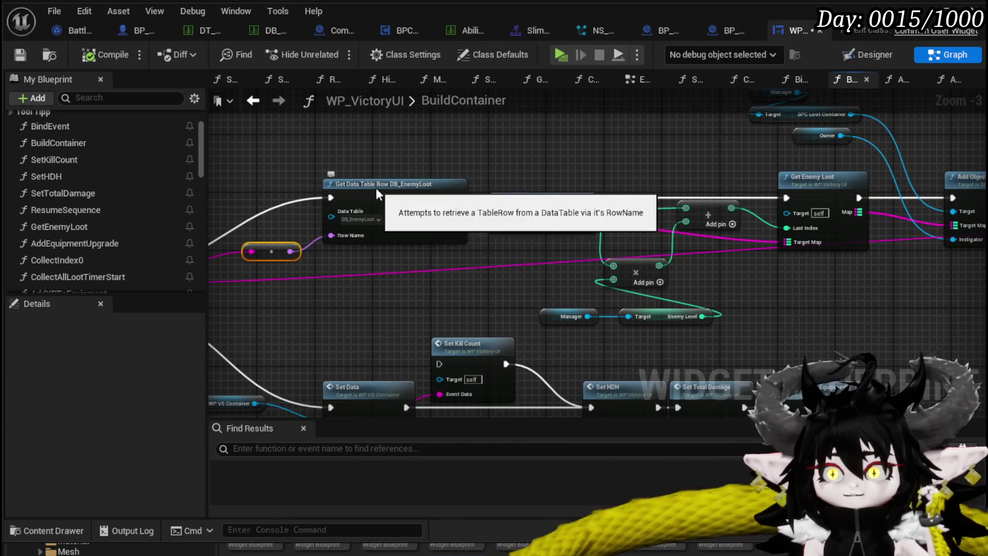
{"action": "right_click", "coordinate": [376, 187]}
{"action": "left_click", "coordinate": [454, 447]}
{"action": "left_click", "coordinate": [21, 54]}
{"action": "key", "text": "alt+Tab"}
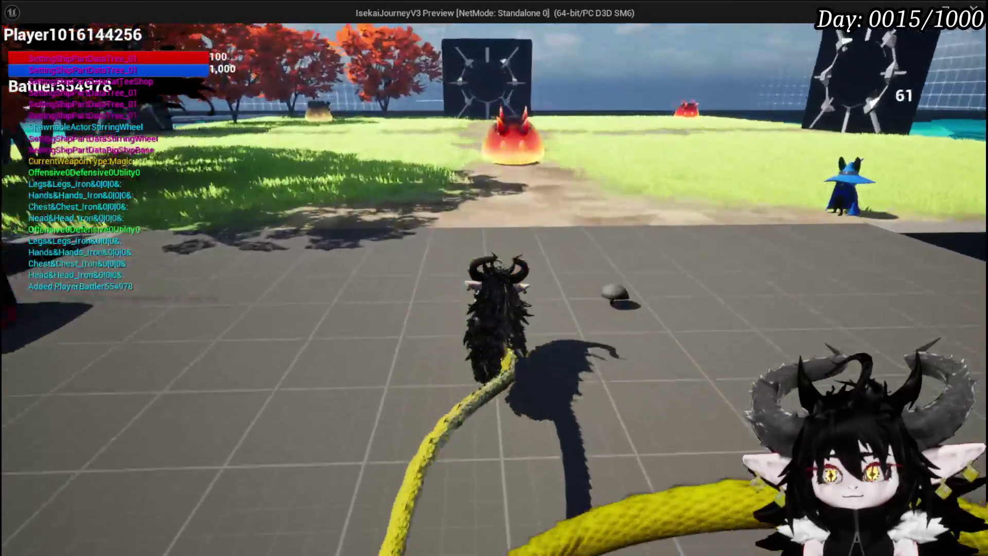
- Attack the fire slime to start a battle, then play the Earth Fist and Giga Buff cards
{"action": "key", "text": "w"}
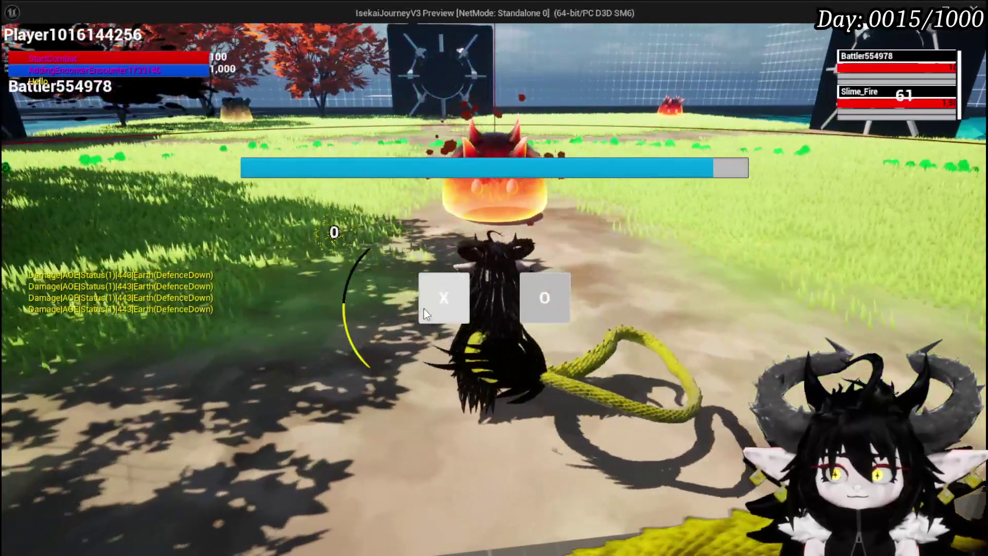
{"action": "left_click", "coordinate": [424, 308]}
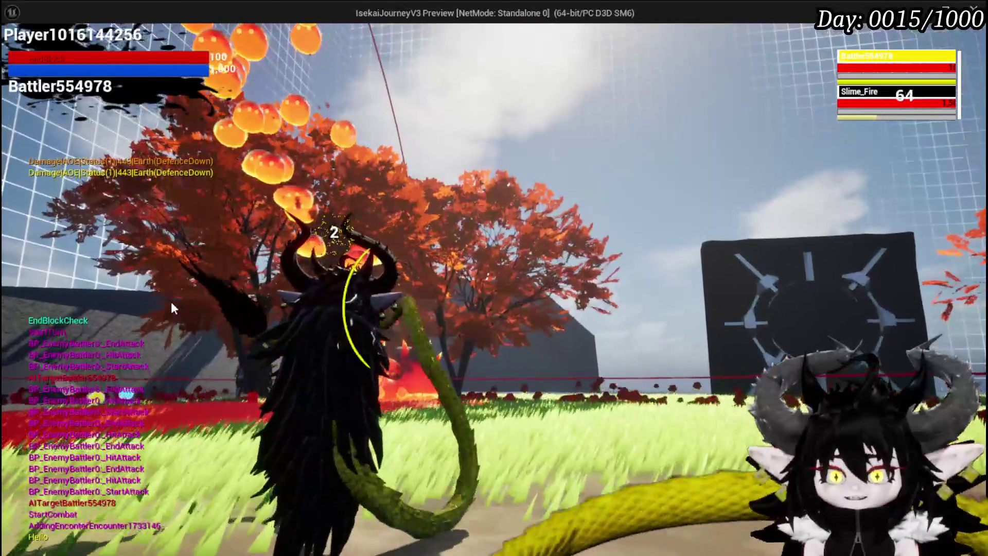
{"action": "key", "text": "g"}
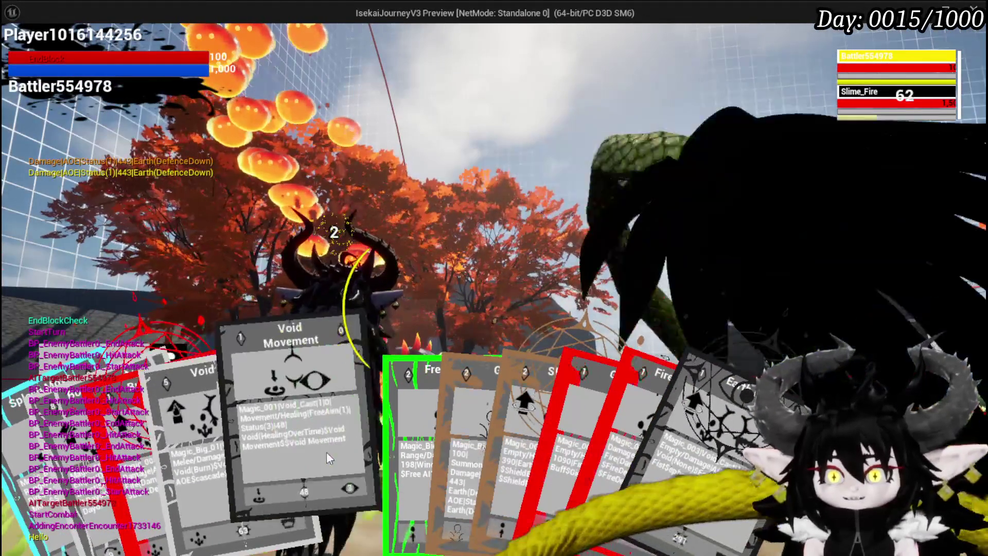
{"action": "left_click", "coordinate": [570, 455]}
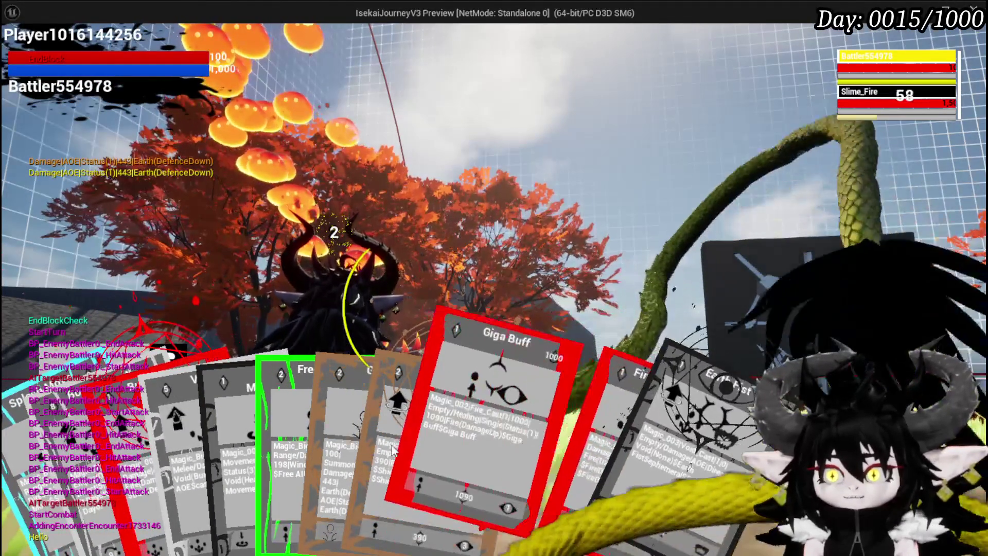
{"action": "key", "text": "g"}
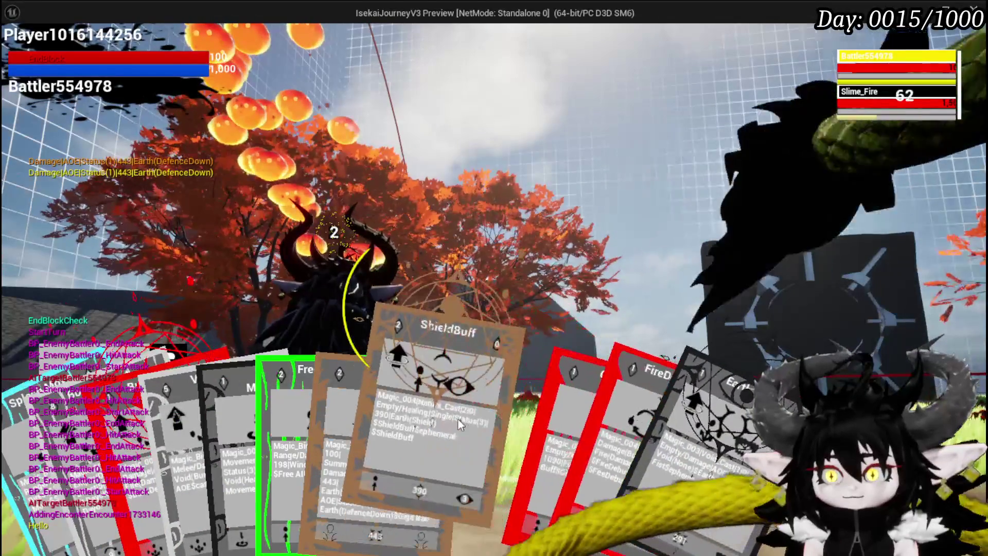
{"action": "left_click", "coordinate": [517, 473]}
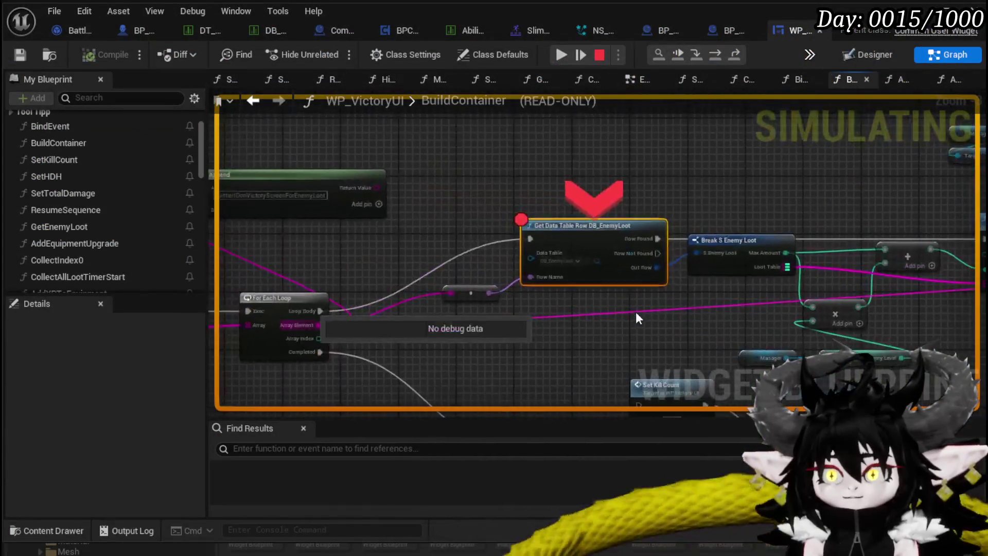
- Step over five times through the For Each Loop and back out to Set Data
{"action": "left_click", "coordinate": [715, 55]}
{"action": "left_click", "coordinate": [715, 55]}
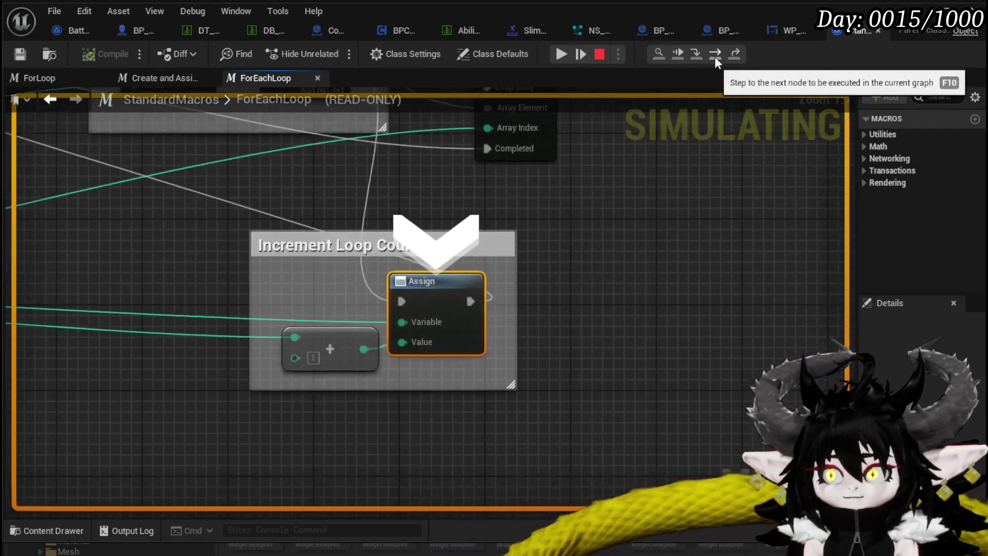
{"action": "left_click", "coordinate": [715, 54]}
{"action": "left_click", "coordinate": [715, 54]}
{"action": "left_click", "coordinate": [715, 54]}
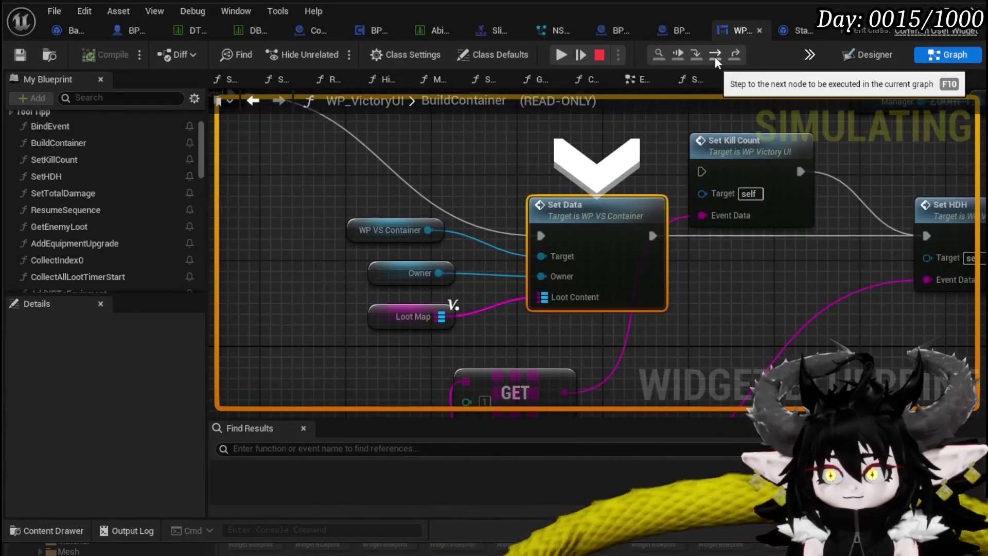
- Inspect Get Data Table Row and Break S Enemy Loot, then resume to the AddXPToEquipment breakpoint
{"action": "scroll", "coordinate": [544, 229], "scroll_direction": "down", "scroll_amount": 3}
{"action": "left_click_drag", "start_coordinate": [544, 238], "coordinate": [625, 270]}
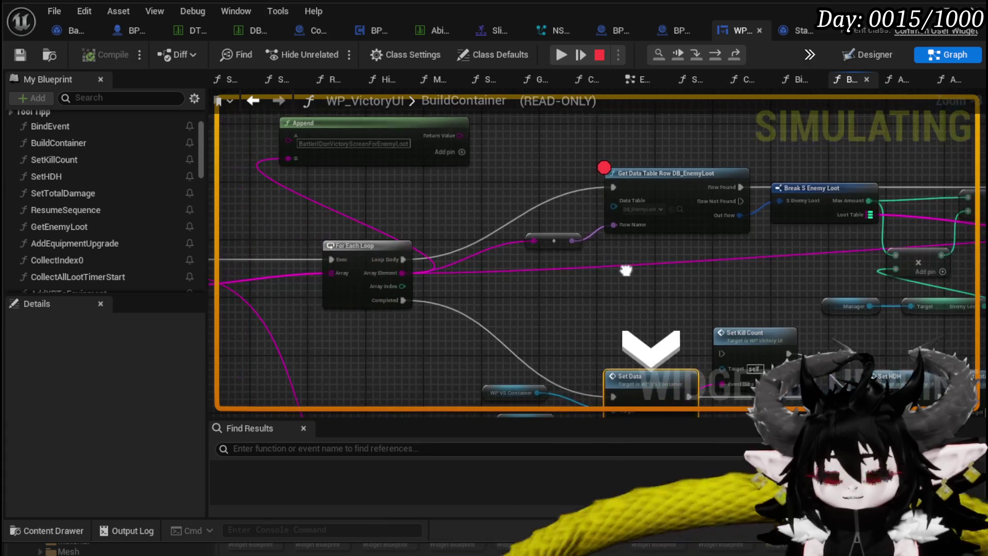
{"action": "mouse_move", "coordinate": [532, 242]}
{"action": "left_mouse_down"}
{"action": "mouse_move", "coordinate": [624, 252]}
{"action": "mouse_move", "coordinate": [727, 287]}
{"action": "left_mouse_up"}
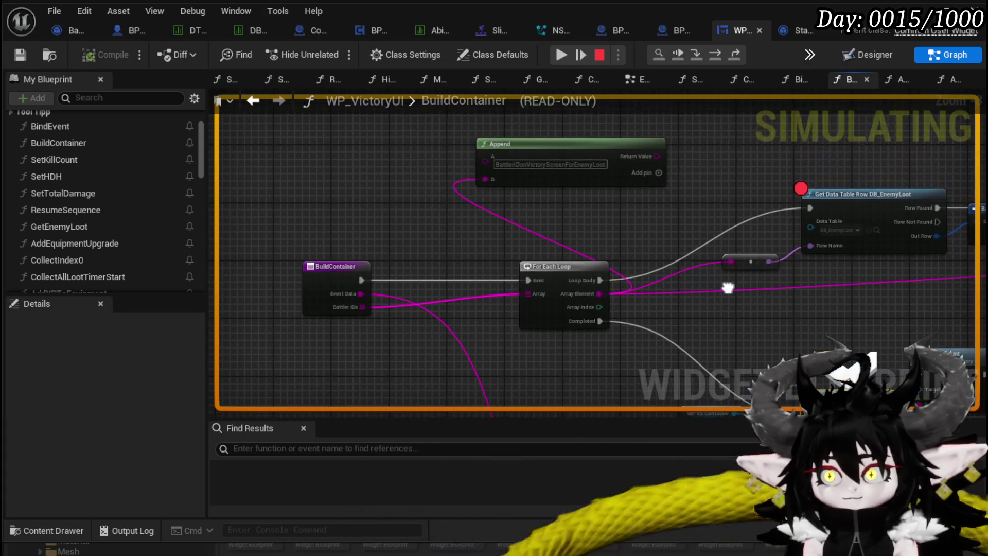
{"action": "scroll", "coordinate": [449, 321], "scroll_direction": "up", "scroll_amount": 2}
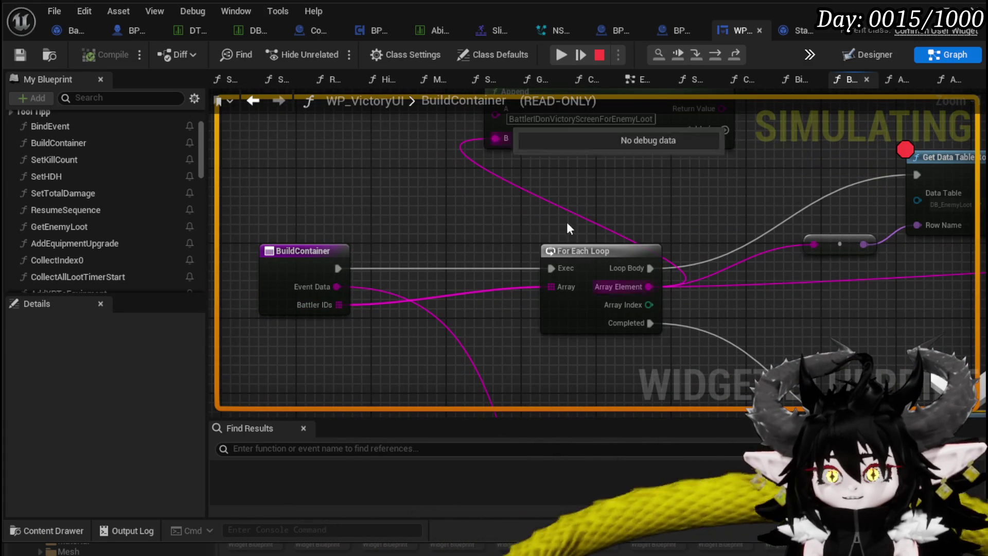
{"action": "mouse_move", "coordinate": [760, 179]}
{"action": "left_mouse_down"}
{"action": "mouse_move", "coordinate": [704, 198]}
{"action": "mouse_move", "coordinate": [465, 226]}
{"action": "mouse_move", "coordinate": [483, 156]}
{"action": "mouse_move", "coordinate": [282, 183]}
{"action": "mouse_move", "coordinate": [634, 160]}
{"action": "mouse_move", "coordinate": [194, 199]}
{"action": "mouse_move", "coordinate": [455, 171]}
{"action": "mouse_move", "coordinate": [338, 183]}
{"action": "left_mouse_up"}
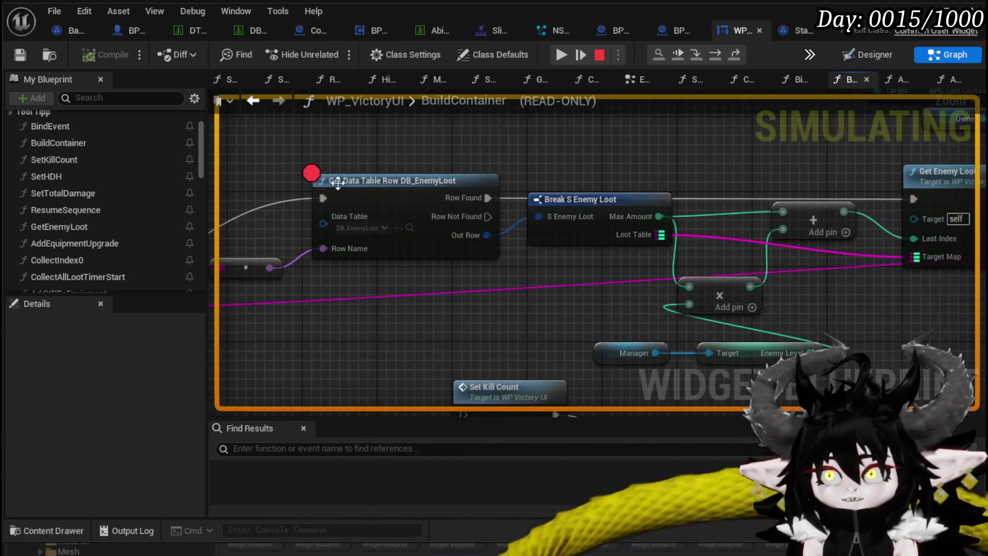
{"action": "left_click", "coordinate": [561, 54]}
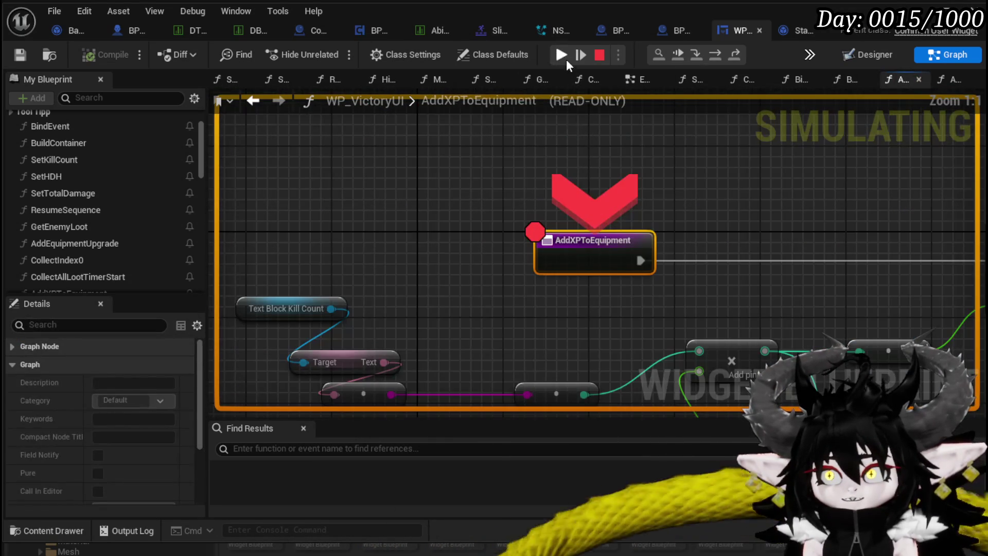
- Resume from the AddXPToEquipment breakpoint and let the play session end
{"action": "left_click", "coordinate": [561, 54]}
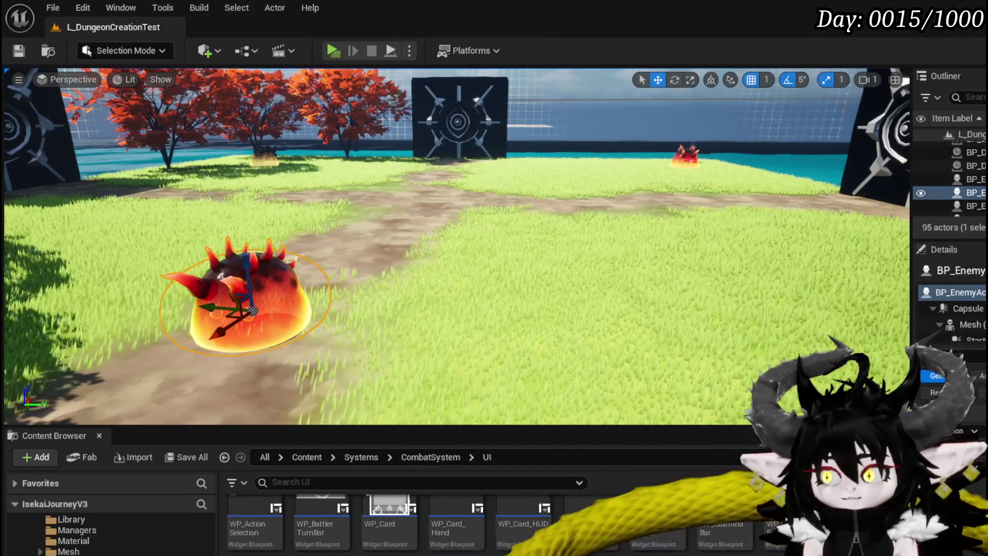
{"action": "scroll", "coordinate": [110, 535], "scroll_direction": "up", "scroll_amount": 5}
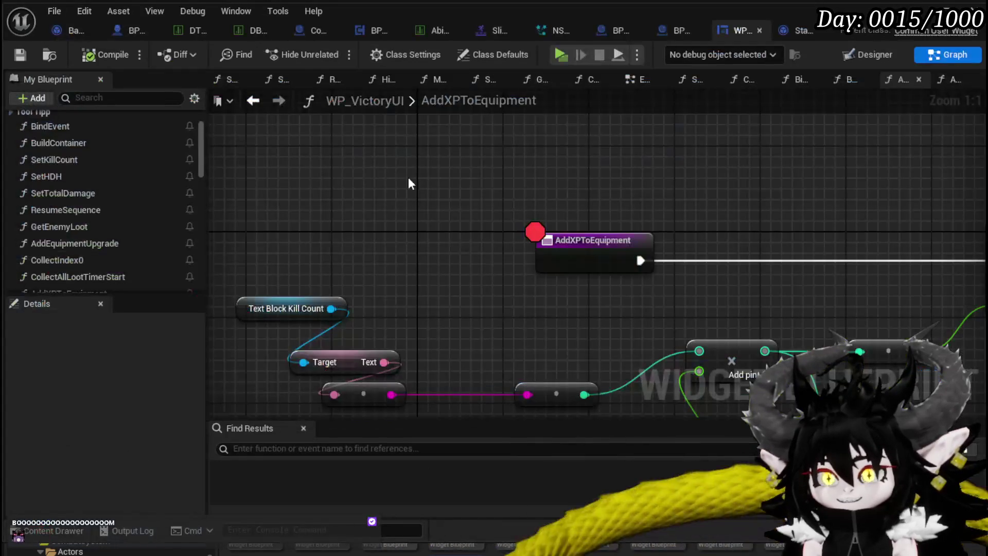
- Move the Owner, BPC MC Equipment and Add EXP nodes further right
{"action": "mouse_move", "coordinate": [493, 395]}
{"action": "left_mouse_down"}
{"action": "mouse_move", "coordinate": [526, 236]}
{"action": "mouse_move", "coordinate": [344, 364]}
{"action": "left_mouse_up"}
{"action": "left_click", "coordinate": [641, 228]}
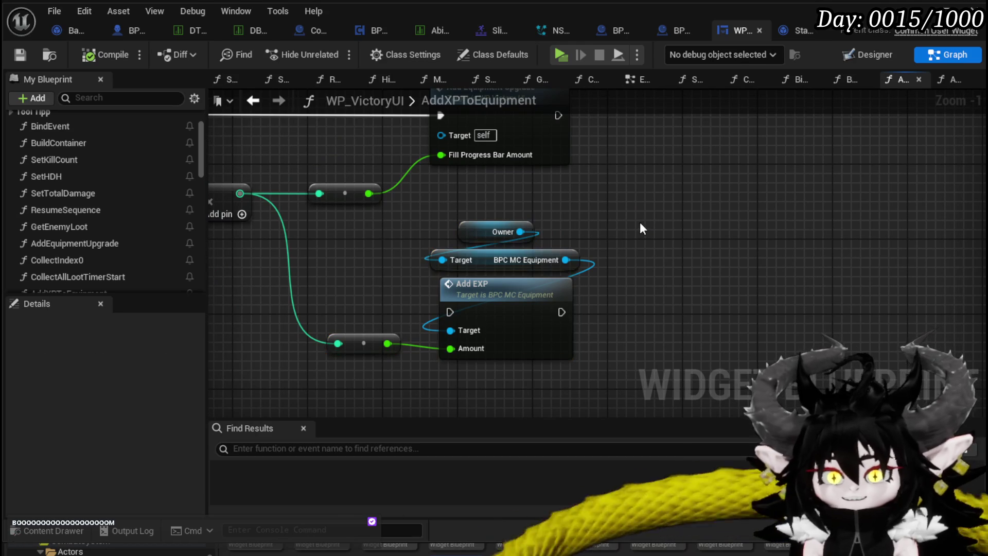
{"action": "scroll", "coordinate": [642, 228], "scroll_direction": "down", "scroll_amount": 1}
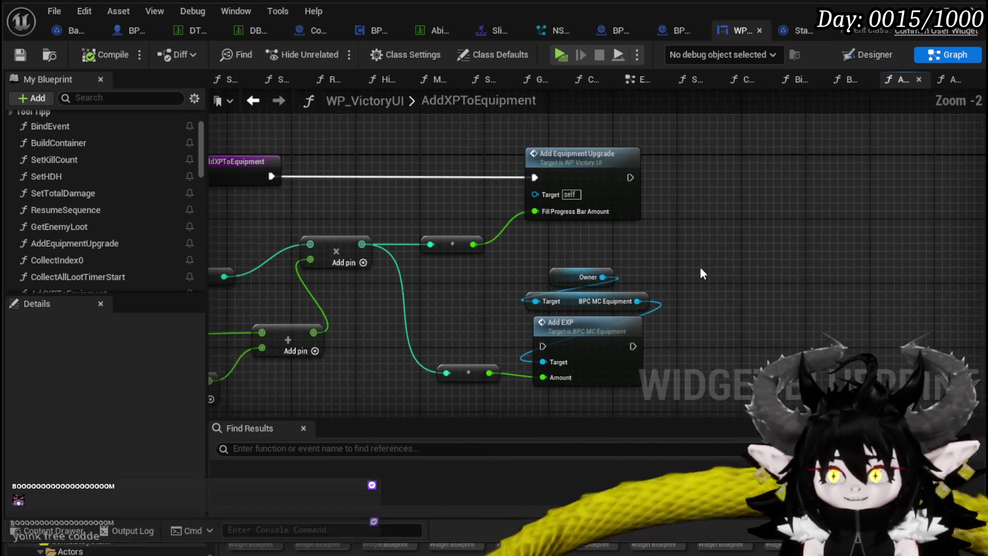
{"action": "left_click_drag", "start_coordinate": [484, 203], "coordinate": [697, 335]}
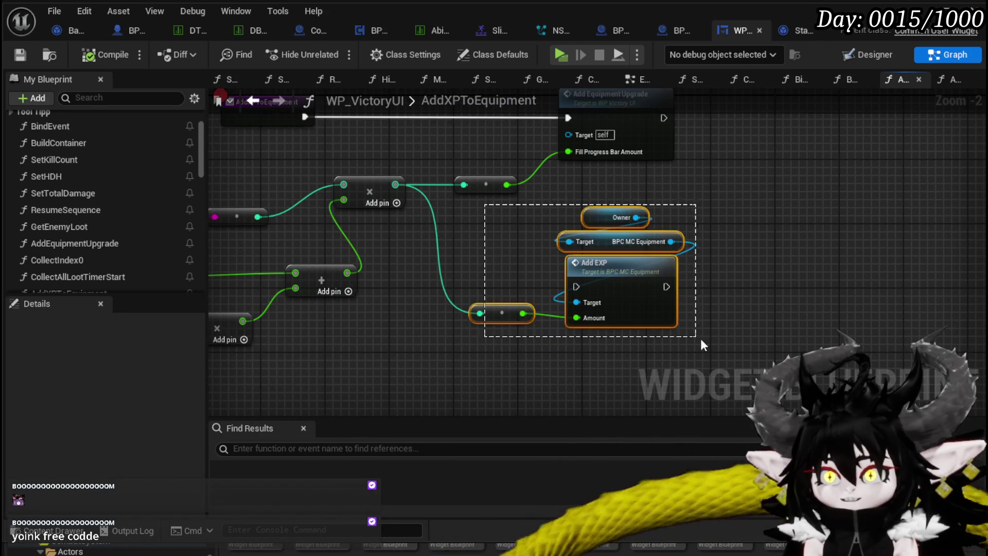
{"action": "left_click_drag", "start_coordinate": [570, 279], "coordinate": [650, 263]}
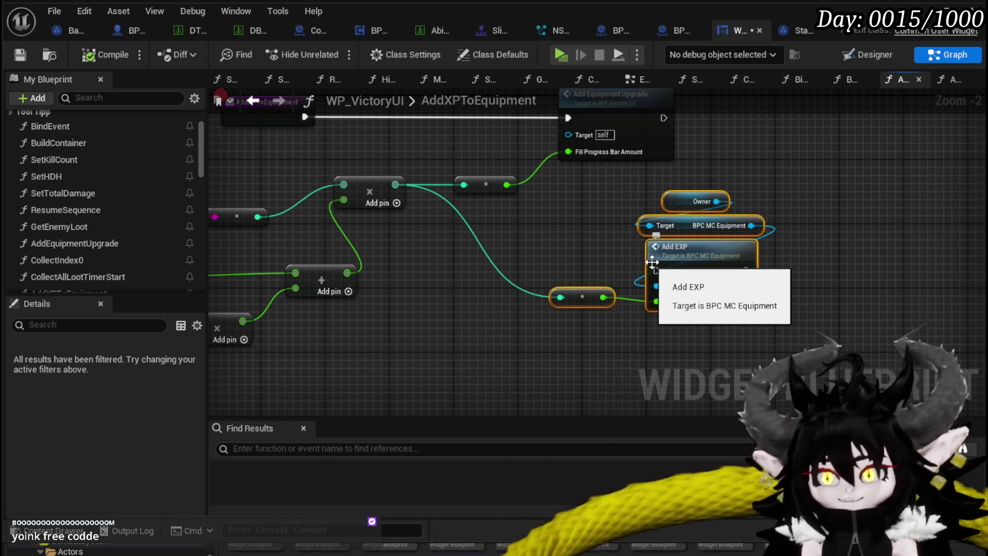
{"action": "left_click_drag", "start_coordinate": [600, 260], "coordinate": [496, 289]}
{"action": "left_click_drag", "start_coordinate": [441, 398], "coordinate": [660, 224]}
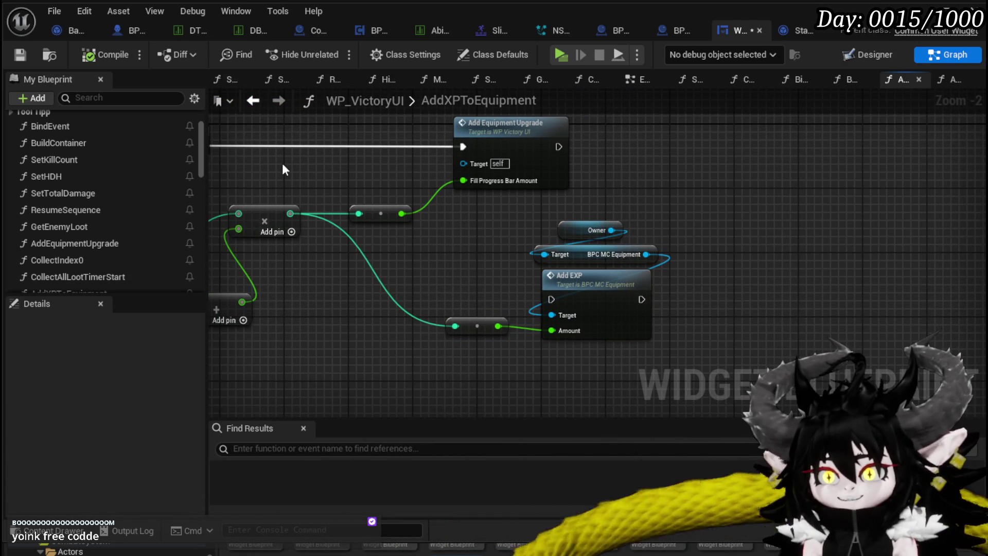
{"action": "left_click", "coordinate": [14, 55]}
{"action": "mouse_move", "coordinate": [465, 211]}
{"action": "left_mouse_down"}
{"action": "mouse_move", "coordinate": [629, 311]}
{"action": "mouse_move", "coordinate": [665, 280]}
{"action": "left_mouse_up"}
{"action": "left_click", "coordinate": [460, 230]}
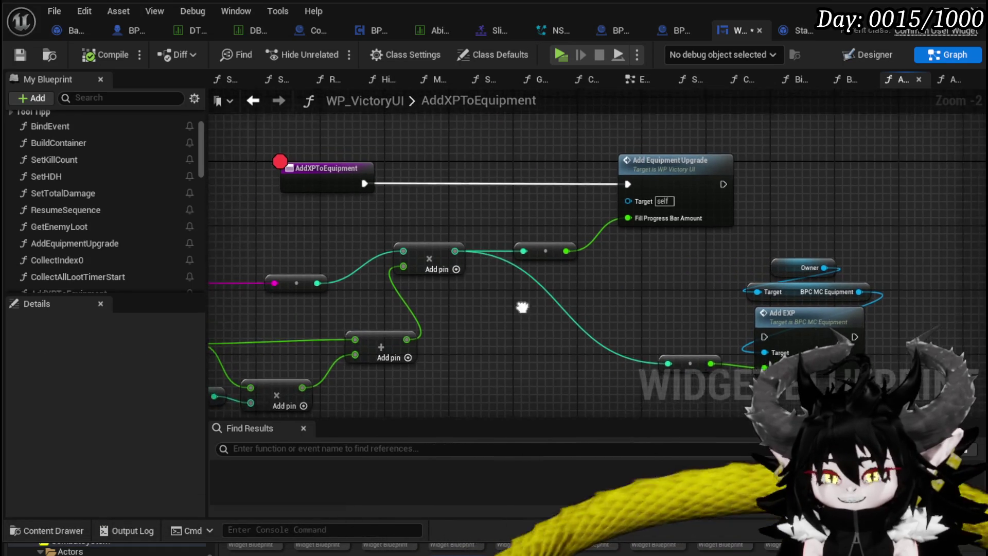
{"action": "left_click_drag", "start_coordinate": [521, 227], "coordinate": [627, 245]}
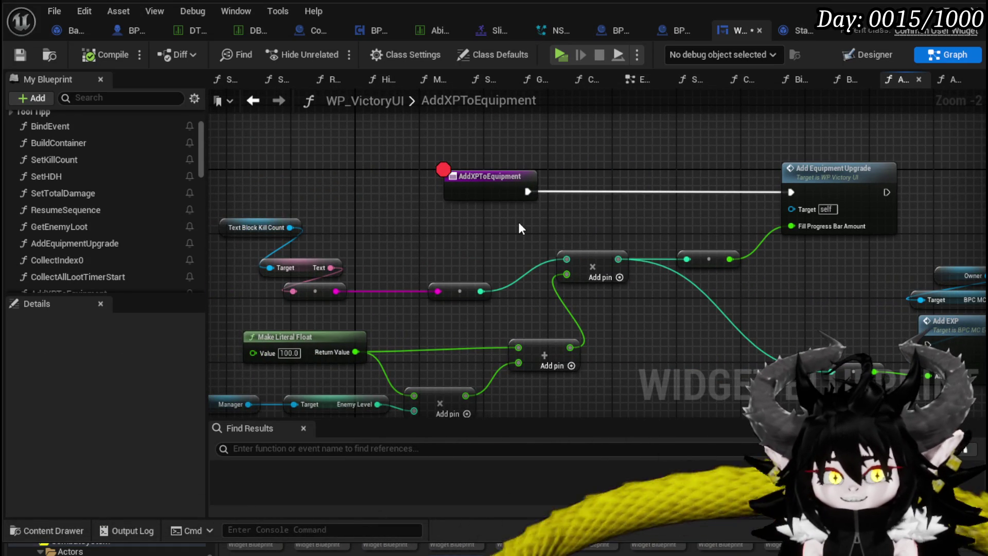
- Drag Text Block Kill Count level with its Target/Text getter node
{"action": "mouse_move", "coordinate": [517, 221]}
{"action": "left_mouse_down"}
{"action": "mouse_move", "coordinate": [482, 226]}
{"action": "mouse_move", "coordinate": [465, 206]}
{"action": "mouse_move", "coordinate": [356, 189]}
{"action": "left_mouse_up"}
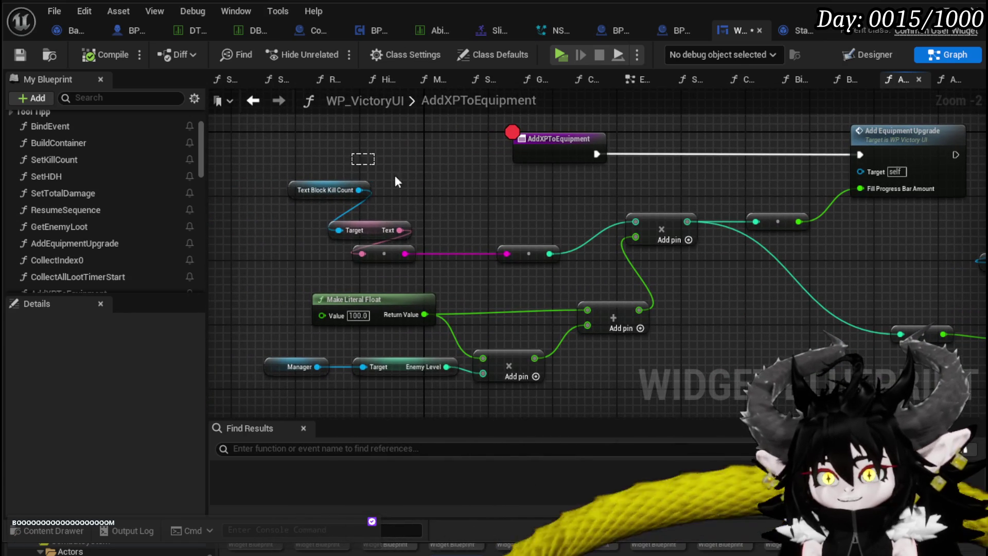
{"action": "mouse_move", "coordinate": [527, 261]}
{"action": "left_mouse_down"}
{"action": "mouse_move", "coordinate": [576, 222]}
{"action": "mouse_move", "coordinate": [420, 217]}
{"action": "mouse_move", "coordinate": [539, 190]}
{"action": "left_mouse_up"}
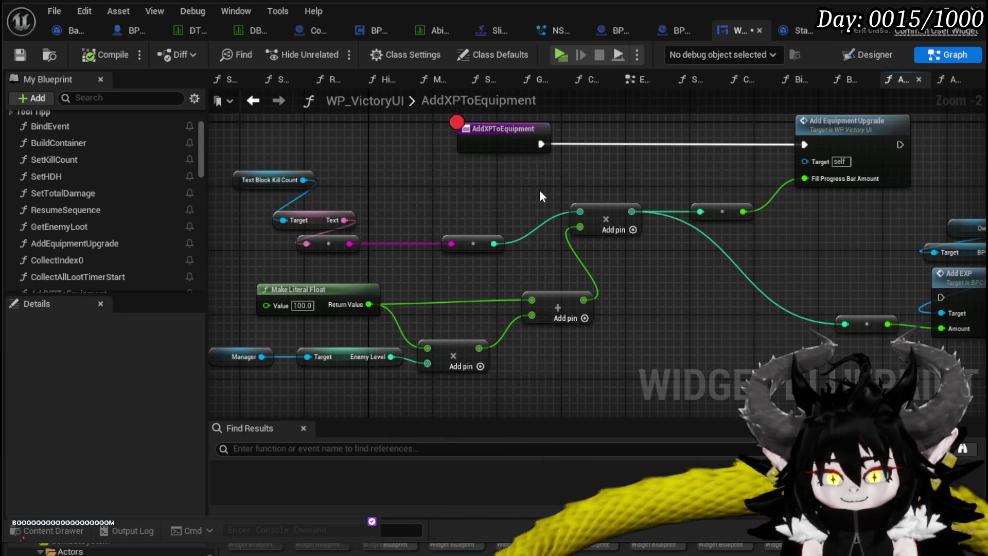
{"action": "mouse_move", "coordinate": [539, 190]}
{"action": "left_mouse_down"}
{"action": "mouse_move", "coordinate": [437, 205]}
{"action": "mouse_move", "coordinate": [440, 196]}
{"action": "mouse_move", "coordinate": [381, 279]}
{"action": "left_mouse_up"}
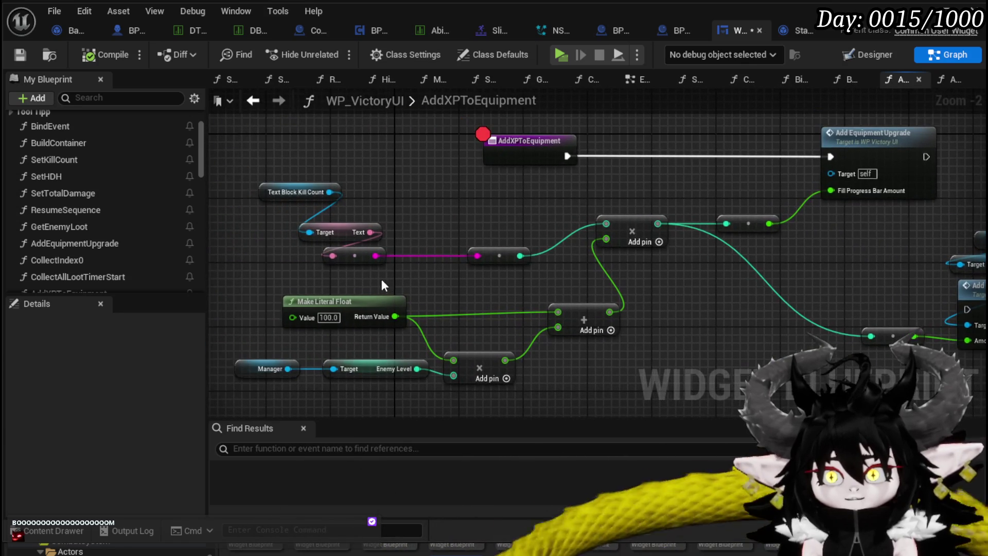
{"action": "left_click_drag", "start_coordinate": [438, 229], "coordinate": [480, 252]}
{"action": "left_click_drag", "start_coordinate": [401, 230], "coordinate": [431, 286]}
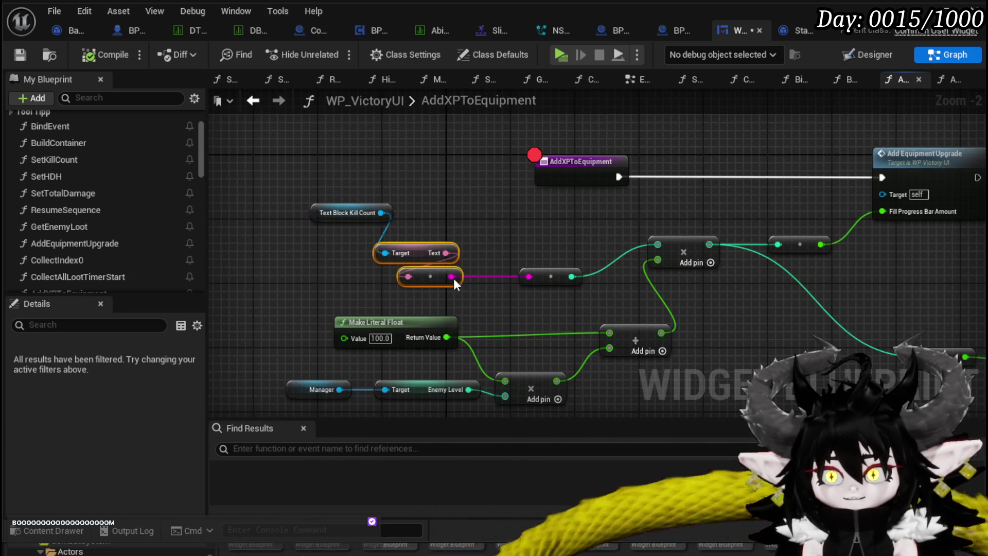
{"action": "left_click_drag", "start_coordinate": [323, 215], "coordinate": [333, 254]}
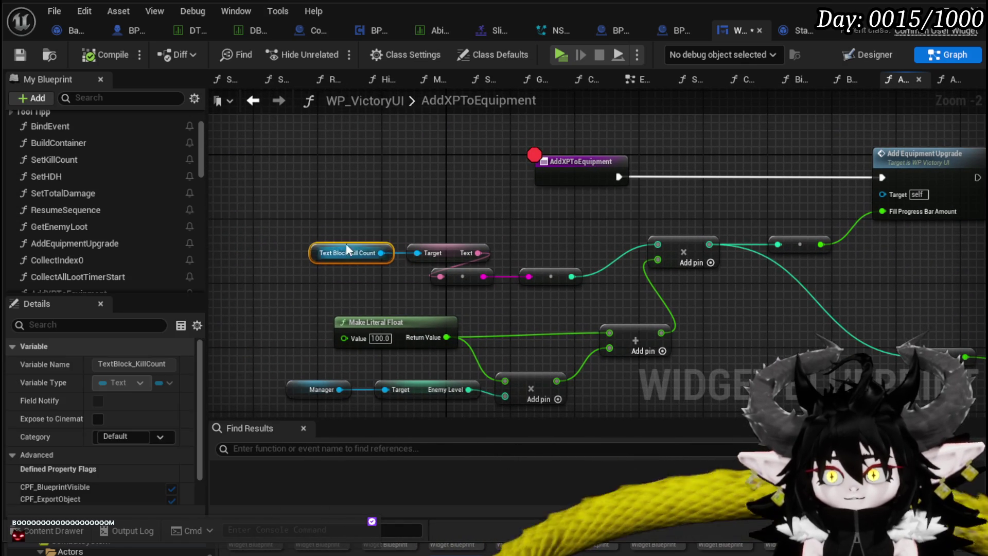
{"action": "left_click", "coordinate": [329, 226]}
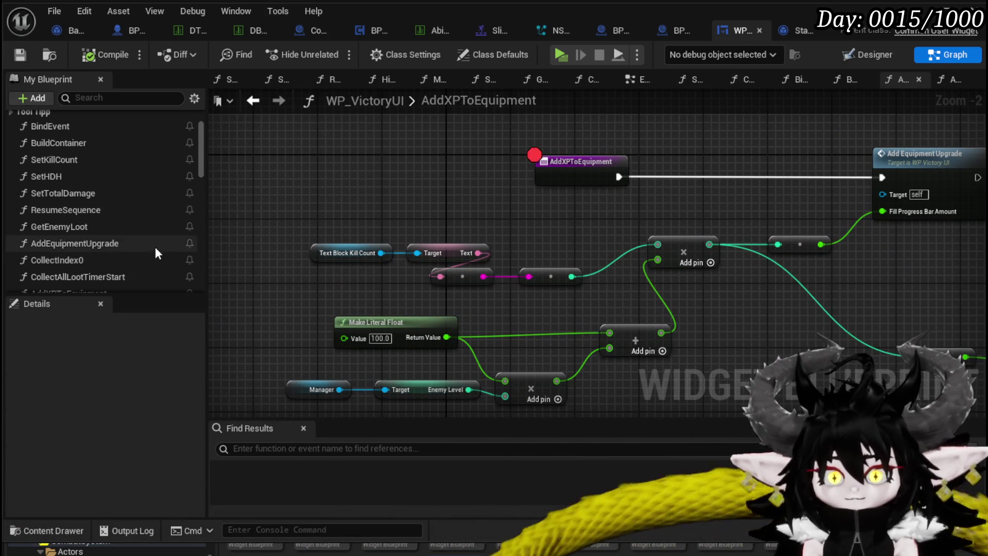
{"action": "scroll", "coordinate": [134, 236], "scroll_direction": "up", "scroll_amount": 3}
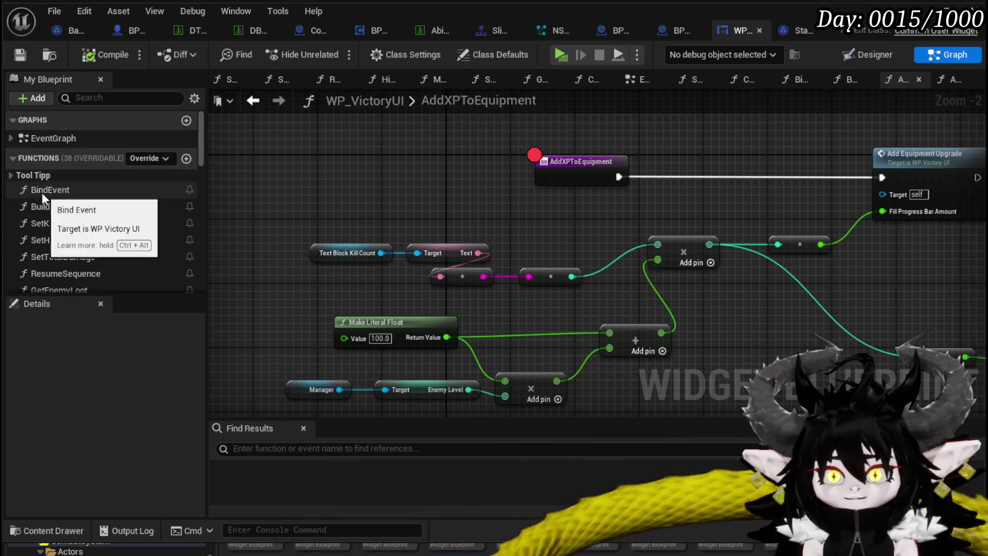
- Zoom and pan around the AddXPToEquipment graph to review the layout
{"action": "scroll", "coordinate": [62, 195], "scroll_direction": "down", "scroll_amount": 2}
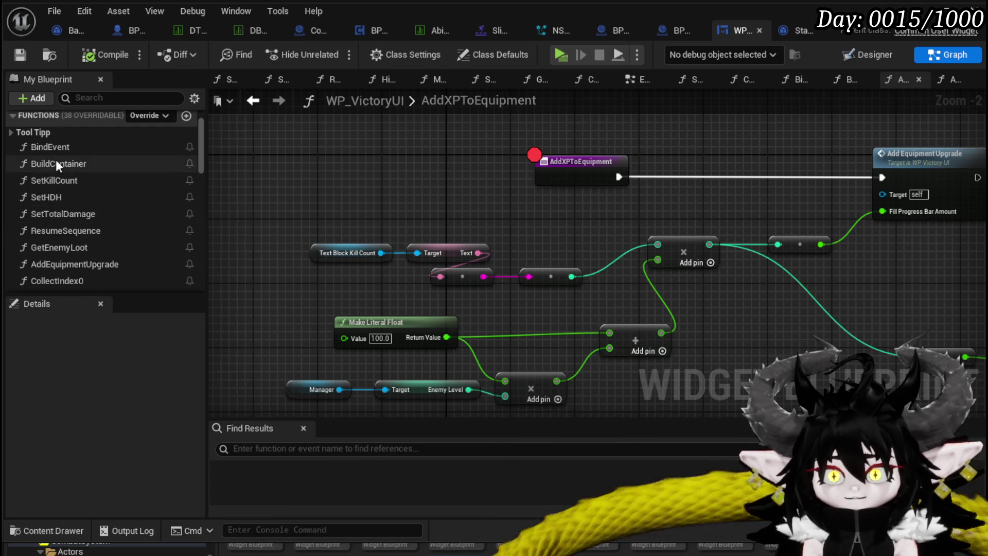
{"action": "scroll", "coordinate": [63, 188], "scroll_direction": "down", "scroll_amount": 2}
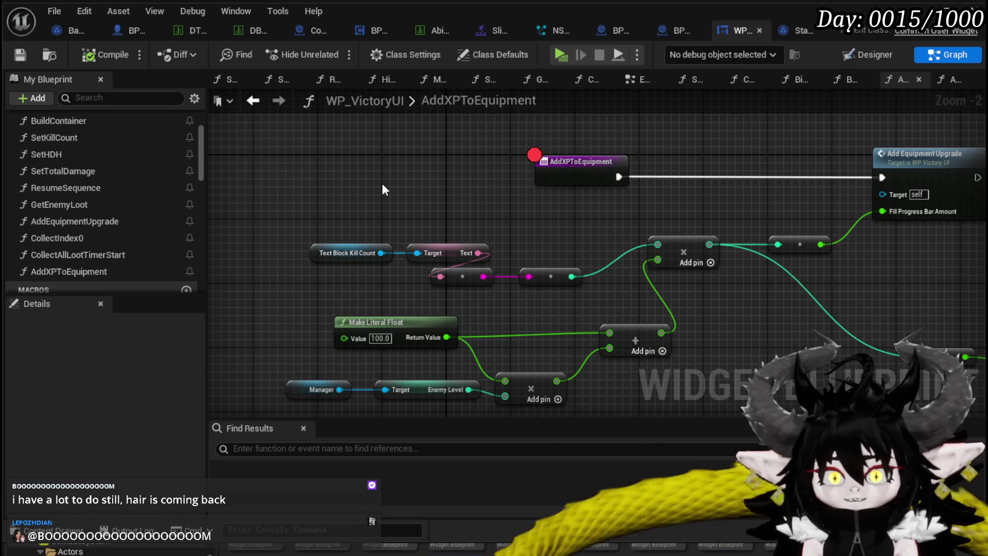
{"action": "left_click_drag", "start_coordinate": [382, 185], "coordinate": [333, 193]}
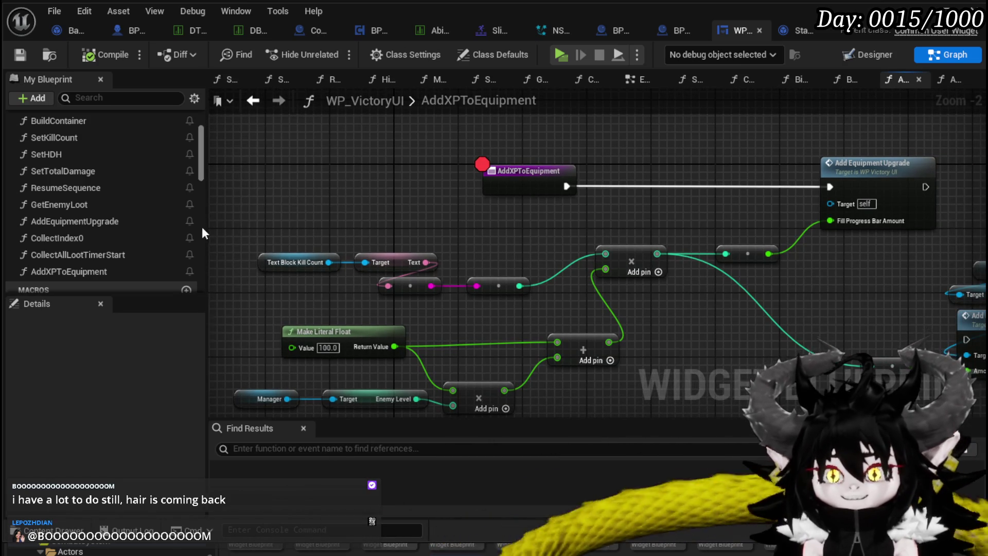
{"action": "scroll", "coordinate": [332, 199], "scroll_direction": "down", "scroll_amount": 1}
{"action": "left_click_drag", "start_coordinate": [342, 207], "coordinate": [393, 190]}
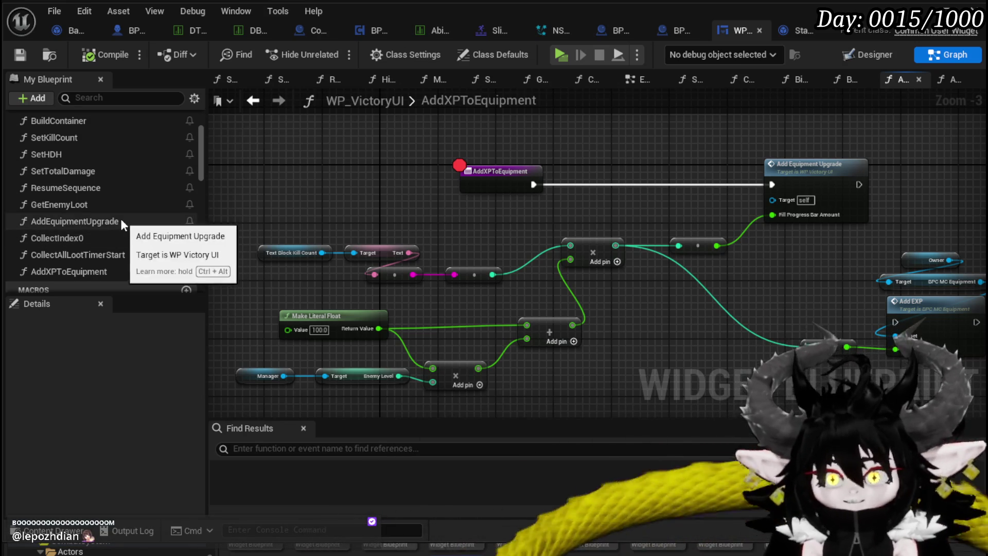
{"action": "scroll", "coordinate": [121, 218], "scroll_direction": "up", "scroll_amount": 2}
{"action": "mouse_move", "coordinate": [439, 202]}
{"action": "left_mouse_down"}
{"action": "mouse_move", "coordinate": [334, 157]}
{"action": "mouse_move", "coordinate": [393, 178]}
{"action": "mouse_move", "coordinate": [349, 278]}
{"action": "mouse_move", "coordinate": [404, 184]}
{"action": "left_mouse_up"}
- Open BindEvent, glance over SetKillCount, then open the BuildContainer graph
{"action": "double_click", "coordinate": [66, 147]}
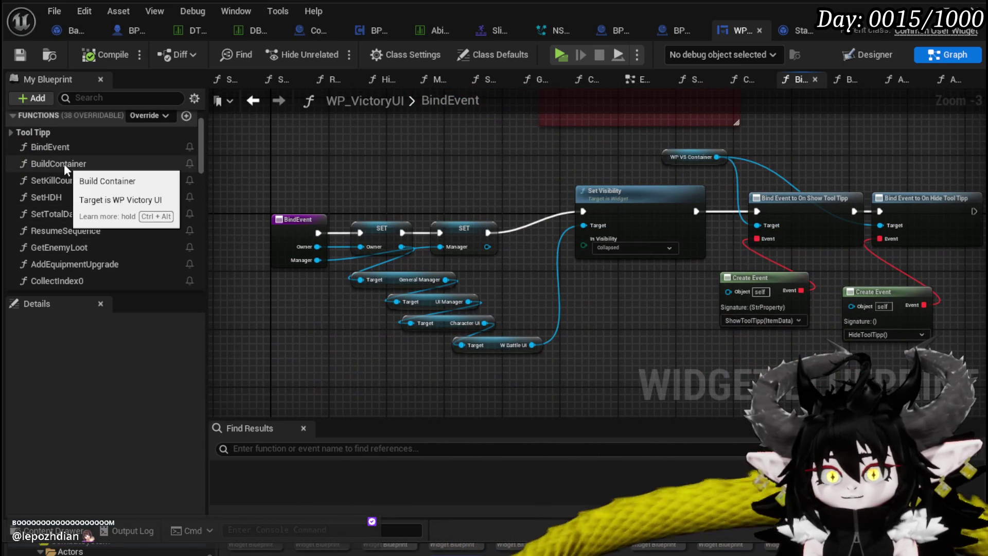
{"action": "double_click", "coordinate": [68, 180]}
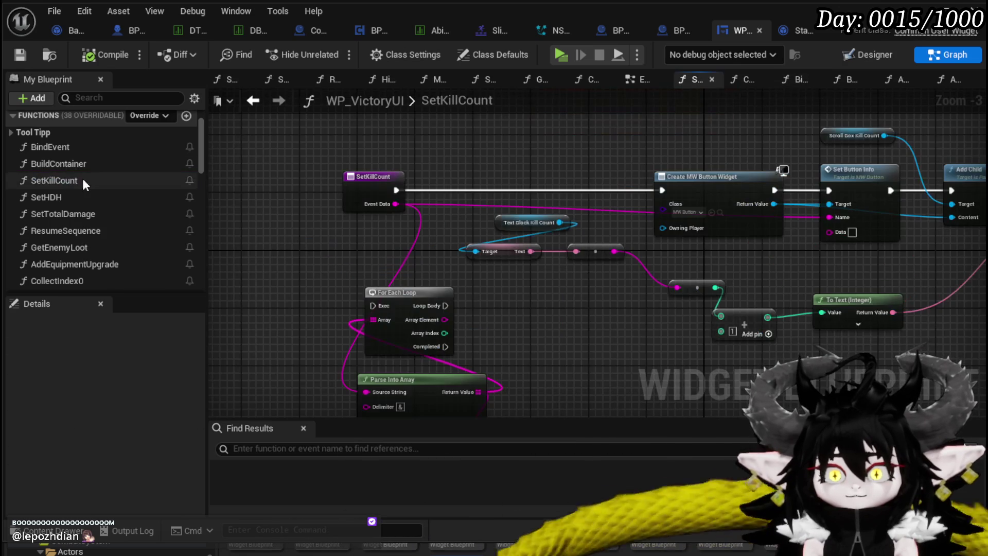
{"action": "mouse_move", "coordinate": [322, 177]}
{"action": "left_mouse_down"}
{"action": "mouse_move", "coordinate": [459, 142]}
{"action": "mouse_move", "coordinate": [256, 119]}
{"action": "mouse_move", "coordinate": [331, 146]}
{"action": "mouse_move", "coordinate": [468, 147]}
{"action": "left_mouse_up"}
{"action": "double_click", "coordinate": [72, 164]}
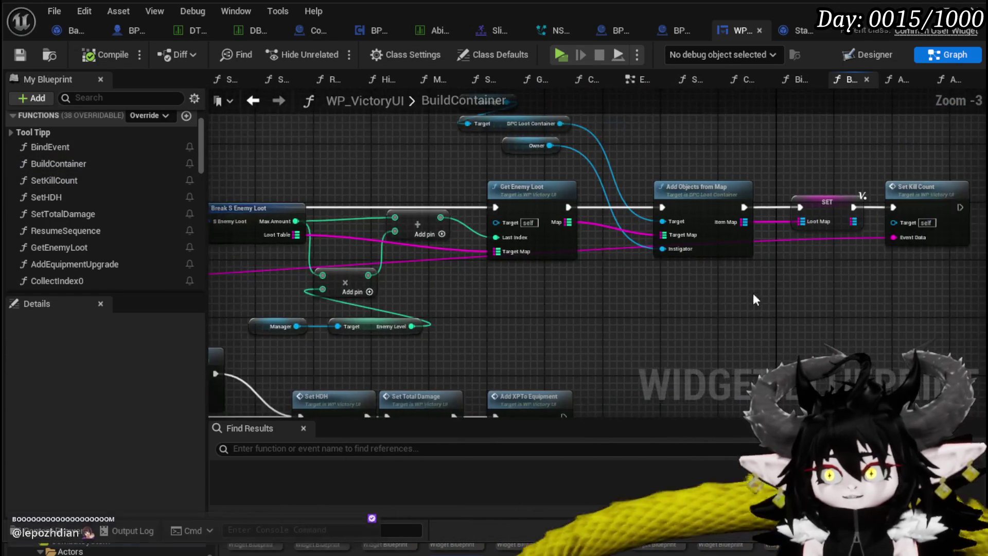
- Place Set Kill Count at the loop body's start before Get Data Table Row, then play-test
{"action": "mouse_move", "coordinate": [765, 193]}
{"action": "left_mouse_down"}
{"action": "mouse_move", "coordinate": [316, 245]}
{"action": "mouse_move", "coordinate": [393, 291]}
{"action": "mouse_move", "coordinate": [613, 273]}
{"action": "left_mouse_up"}
{"action": "left_click_drag", "start_coordinate": [470, 190], "coordinate": [458, 194]}
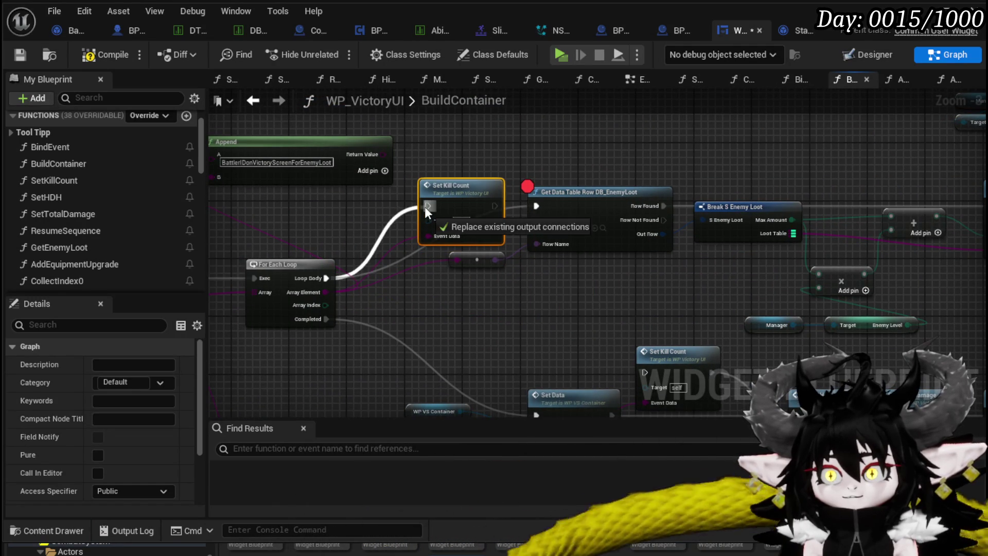
{"action": "left_click_drag", "start_coordinate": [567, 194], "coordinate": [216, 216]}
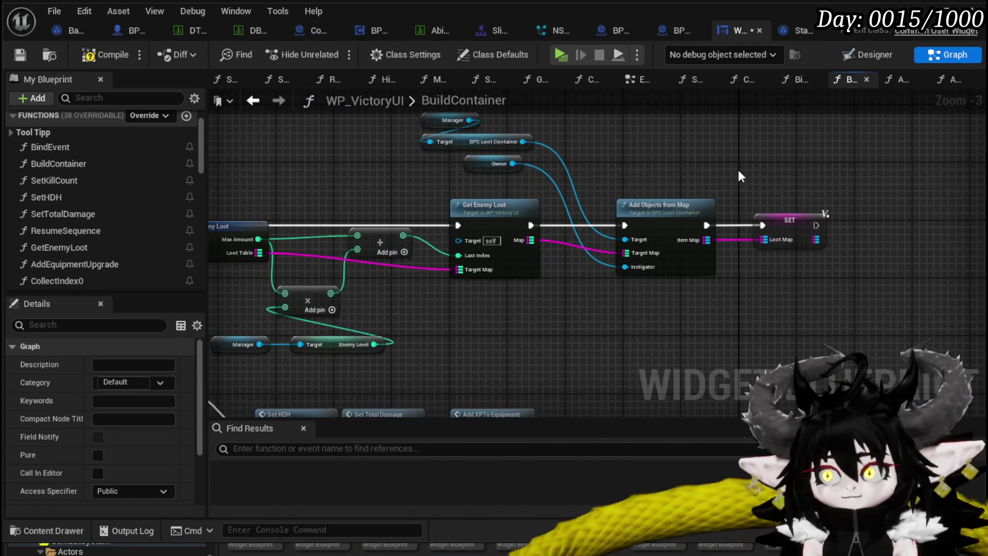
{"action": "left_click_drag", "start_coordinate": [737, 167], "coordinate": [780, 135]}
{"action": "left_click_drag", "start_coordinate": [538, 141], "coordinate": [806, 149]}
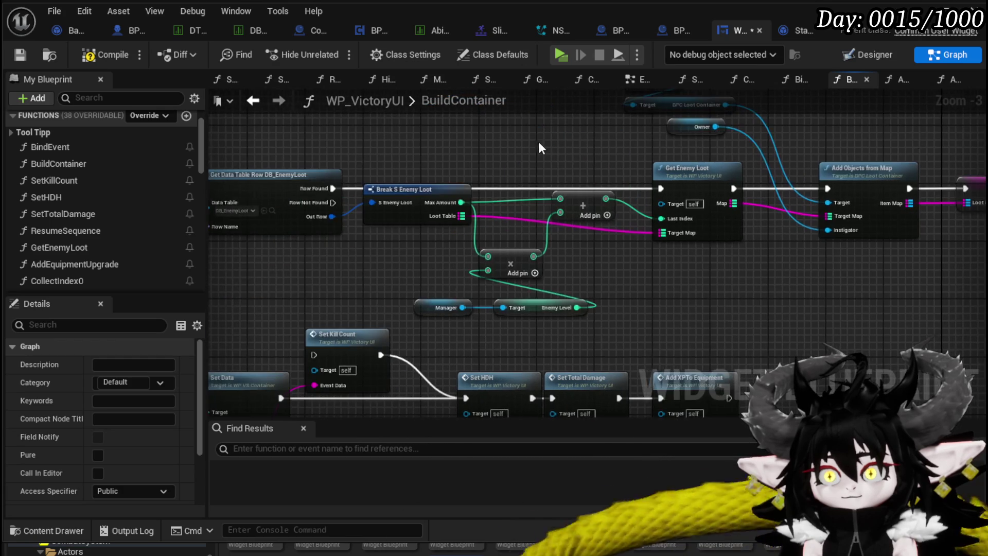
{"action": "left_click_drag", "start_coordinate": [490, 276], "coordinate": [704, 281]}
{"action": "mouse_move", "coordinate": [429, 258]}
{"action": "left_mouse_down"}
{"action": "mouse_move", "coordinate": [518, 268]}
{"action": "mouse_move", "coordinate": [291, 258]}
{"action": "left_mouse_up"}
{"action": "left_click_drag", "start_coordinate": [791, 311], "coordinate": [818, 258]}
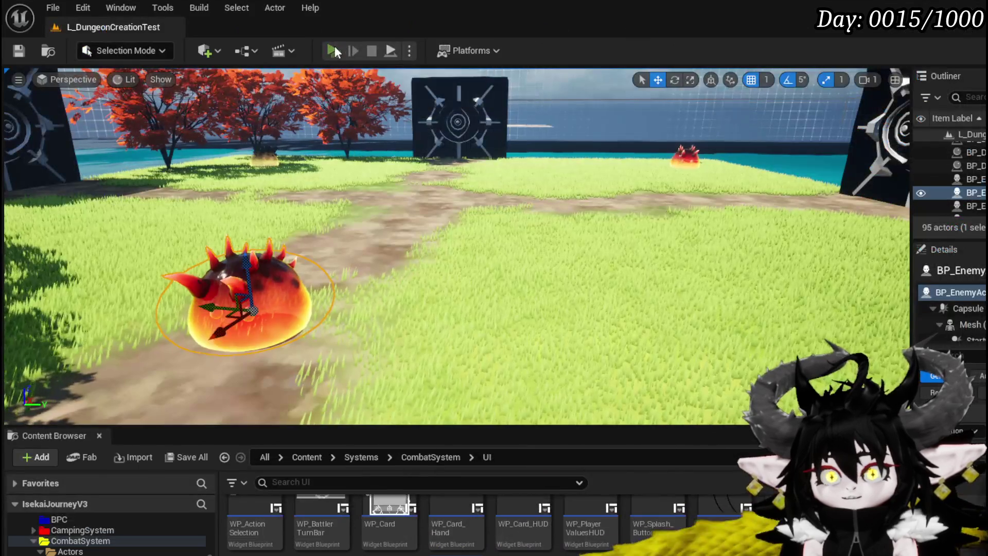
{"action": "left_click", "coordinate": [334, 51]}
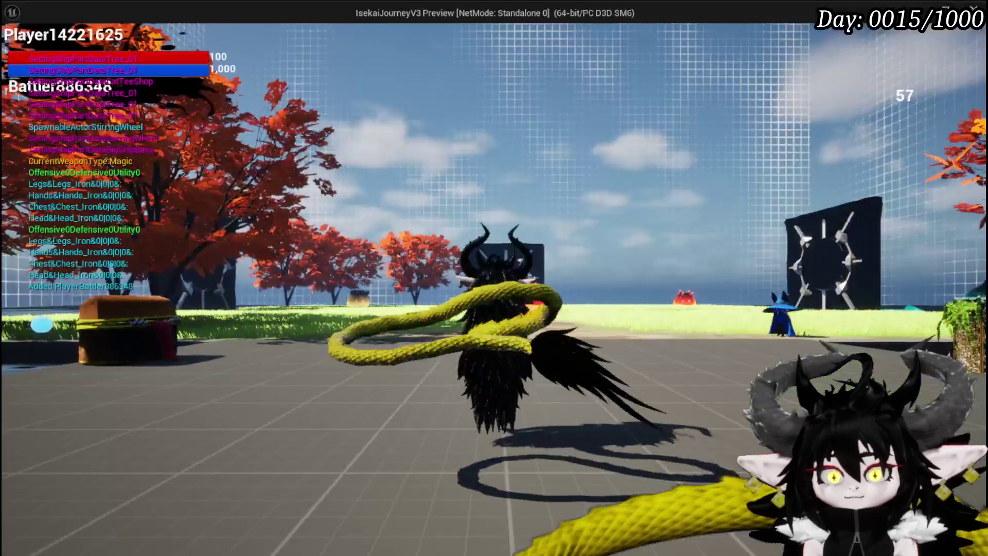
- Walk the player into the Slime_Fire enemy to start combat, then play the Giga Buff card
{"action": "key", "text": "w"}
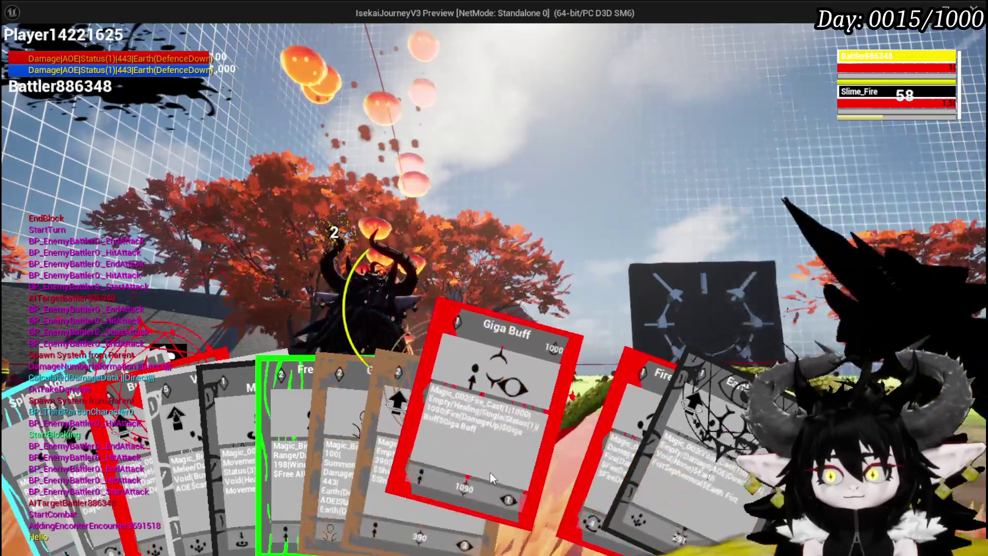
{"action": "left_click", "coordinate": [490, 473]}
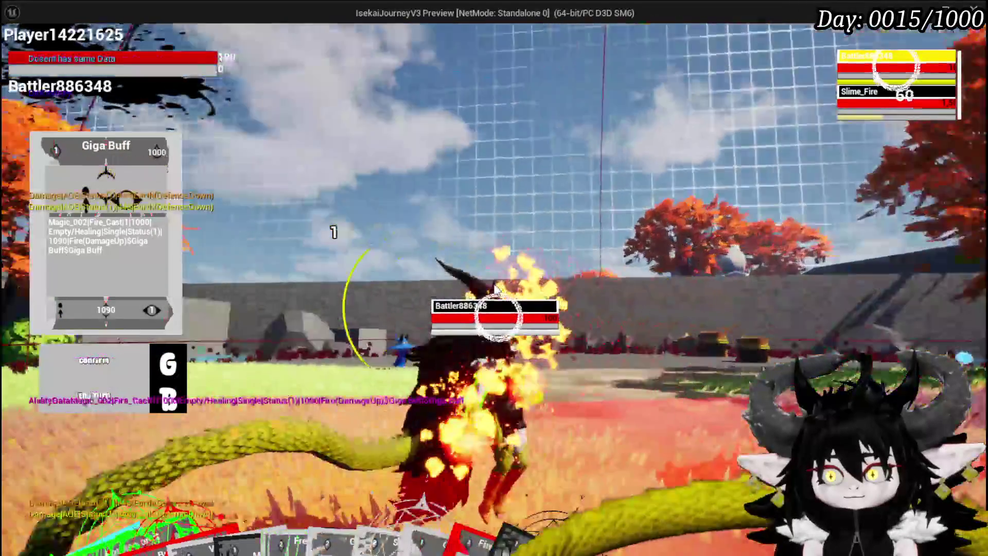